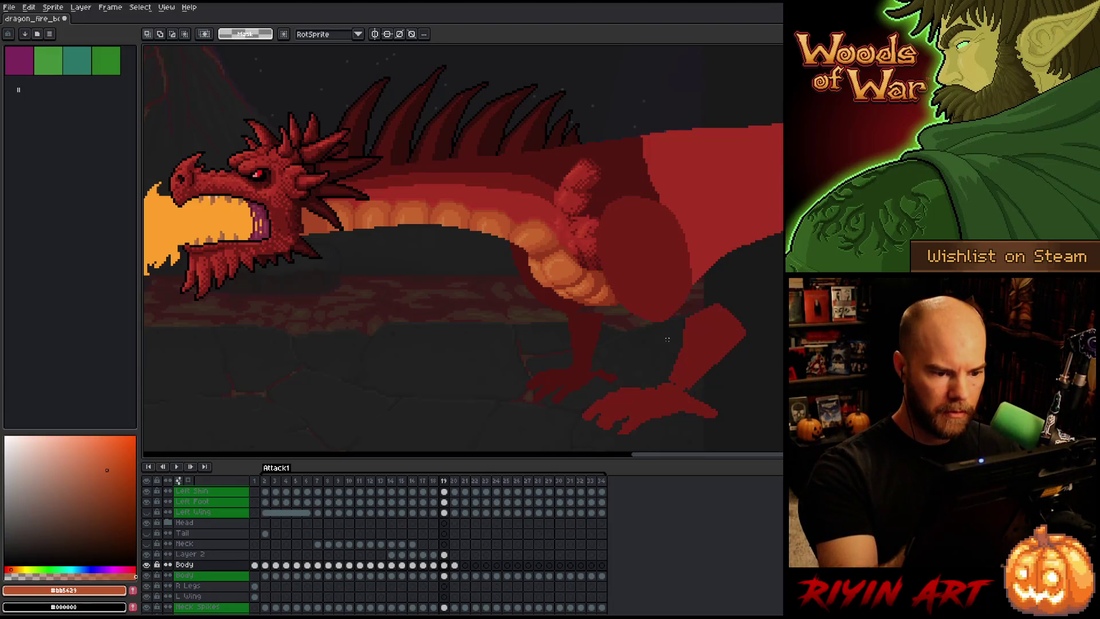
# Lasso the dragon's hind body and legs on frame 19, reselect it, and activate Layer 2's cel.
pyautogui.press('q')
pyautogui.moveTo(695, 349)
pyautogui.mouseDown()
pyautogui.moveTo(662, 148)
pyautogui.moveTo(570, 149)
pyautogui.mouseUp()
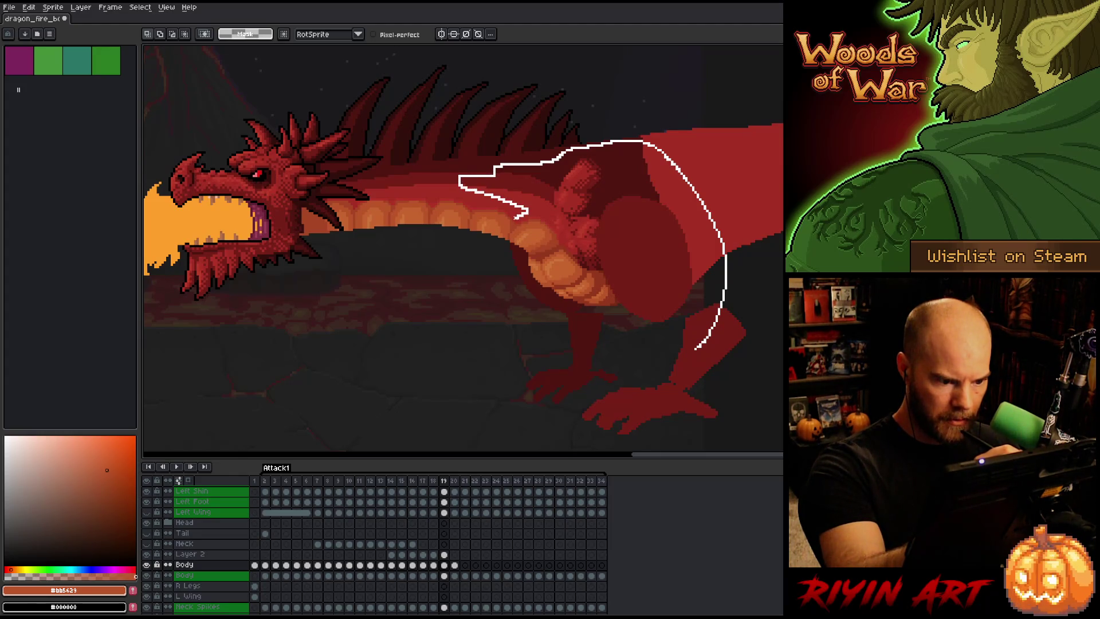
pyautogui.moveTo(511, 248)
pyautogui.mouseDown()
pyautogui.moveTo(659, 427)
pyautogui.moveTo(699, 372)
pyautogui.mouseUp()
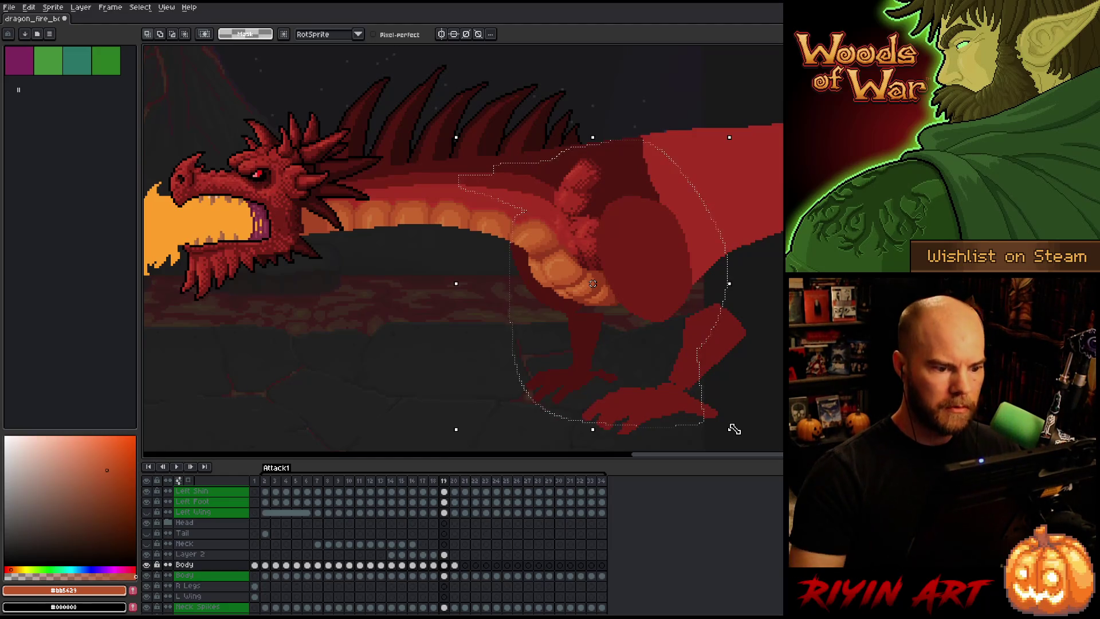
pyautogui.hotkey('ctrl', 'd')
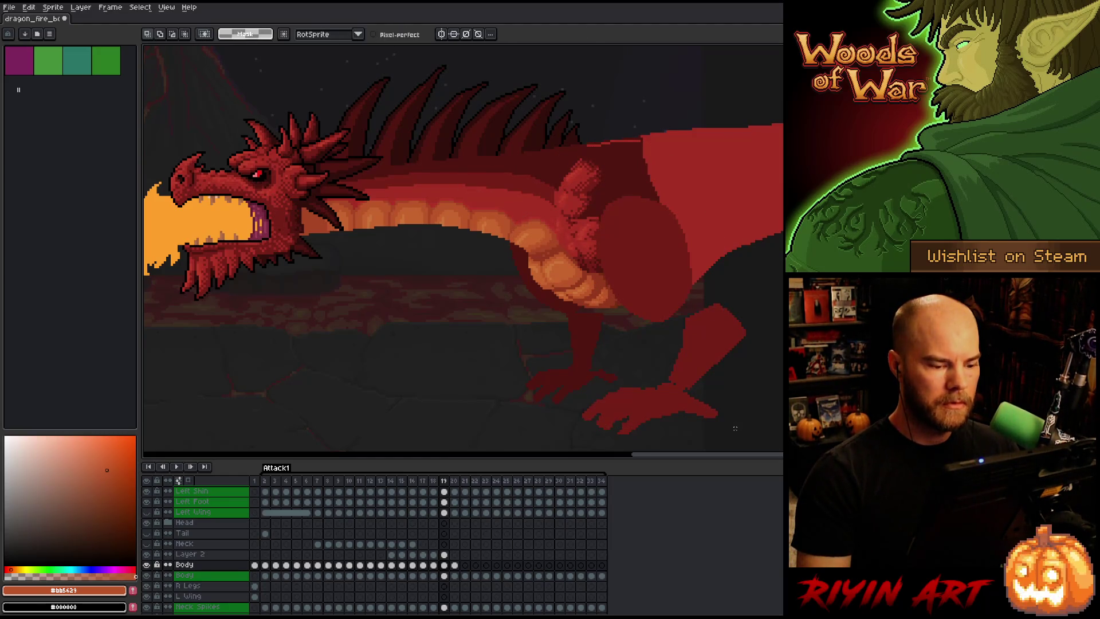
pyautogui.hotkey('ctrl', 'shift', 'd')
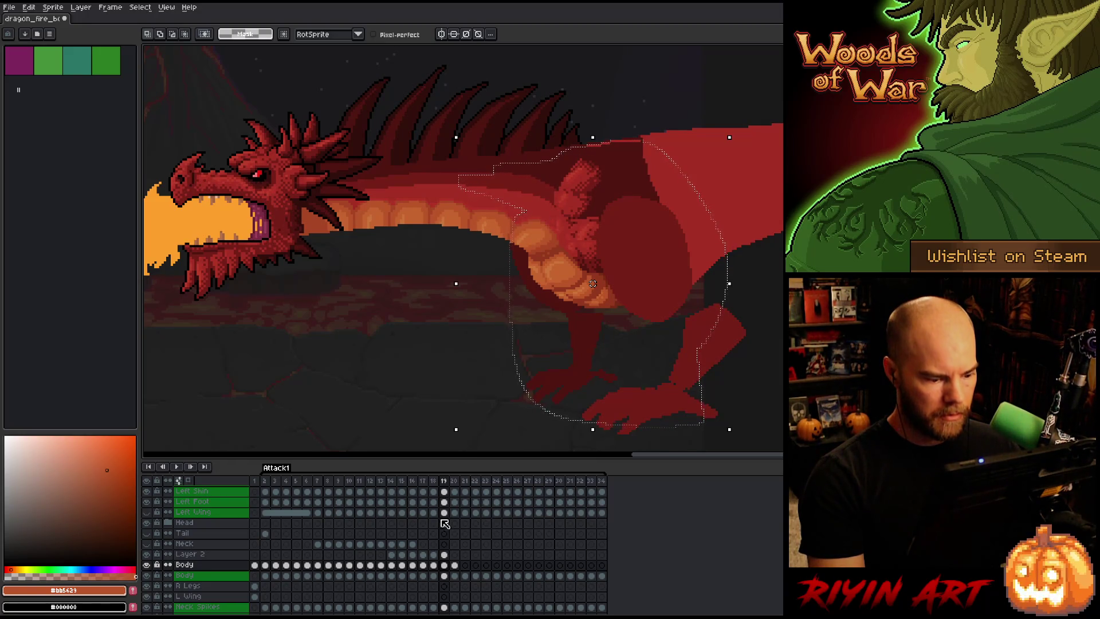
pyautogui.click(445, 554)
# Lower the hind body and legs about 4 pixels on Layer 2 and commit the move.
pyautogui.moveTo(592, 283); pyautogui.dragTo(592, 285)
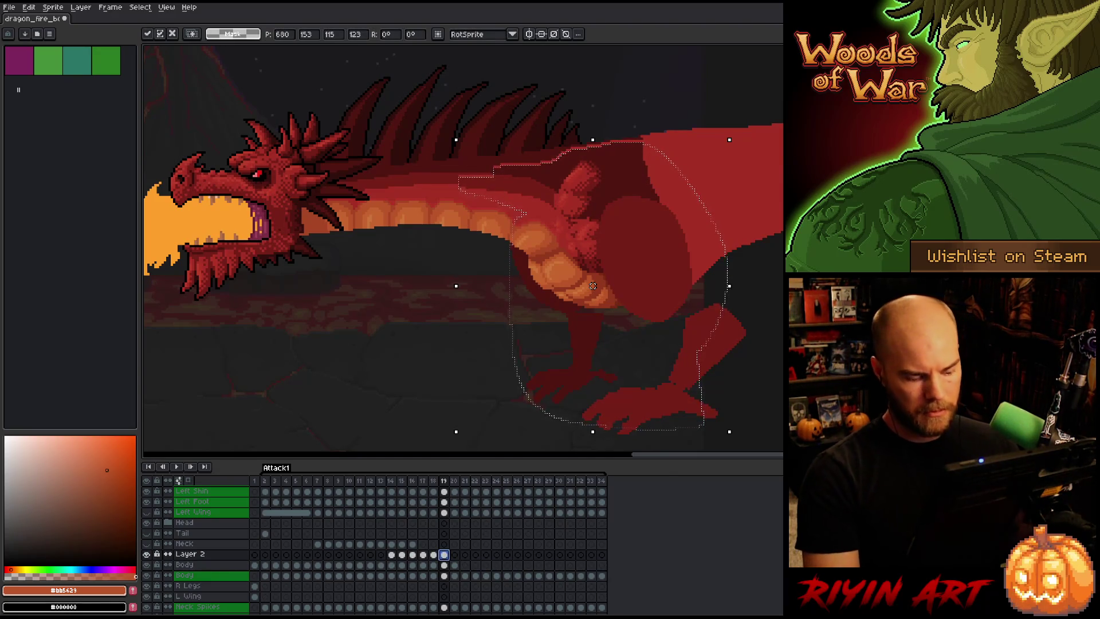
pyautogui.hotkey('ctrl', 'd')
pyautogui.press('Right')
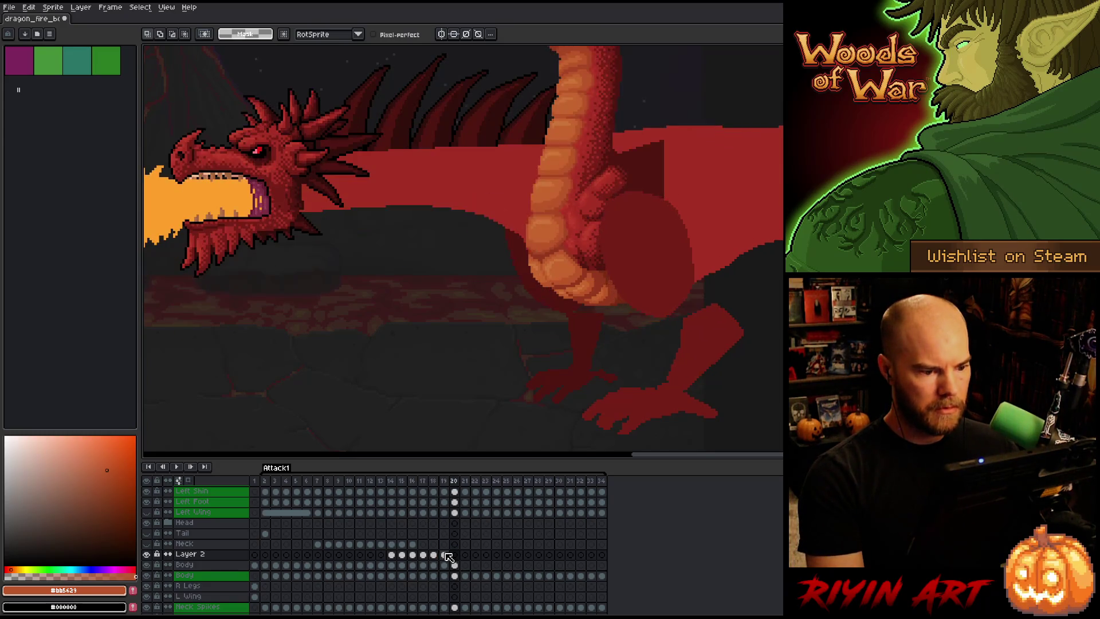
pyautogui.press('Left')
# Compare frames 19 and 20, then sample the dark red #501612 from the dragon.
pyautogui.press('Right')
pyautogui.press('Left')
pyautogui.press('Right')
pyautogui.press('Left')
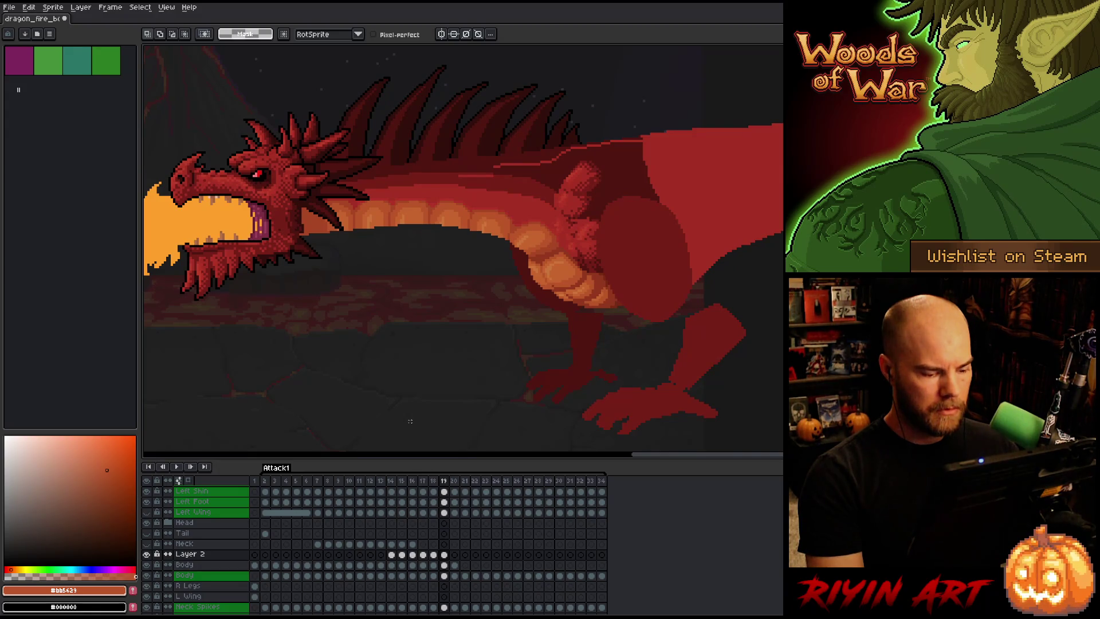
pyautogui.click(444, 554)
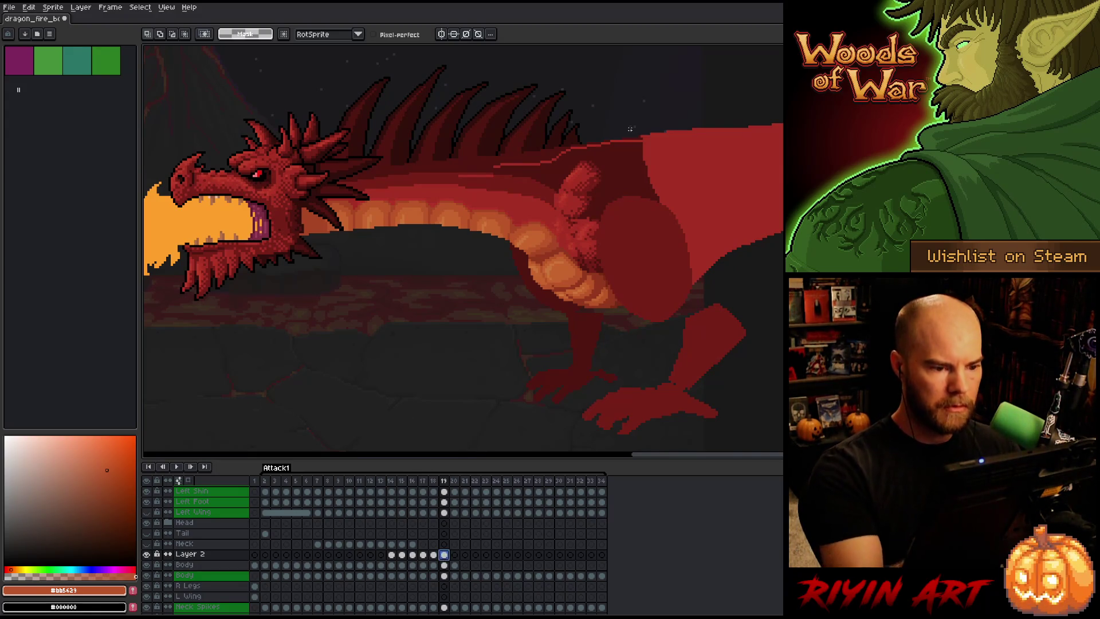
pyautogui.keyDown('alt'); pyautogui.click(642, 156); pyautogui.keyUp('alt')
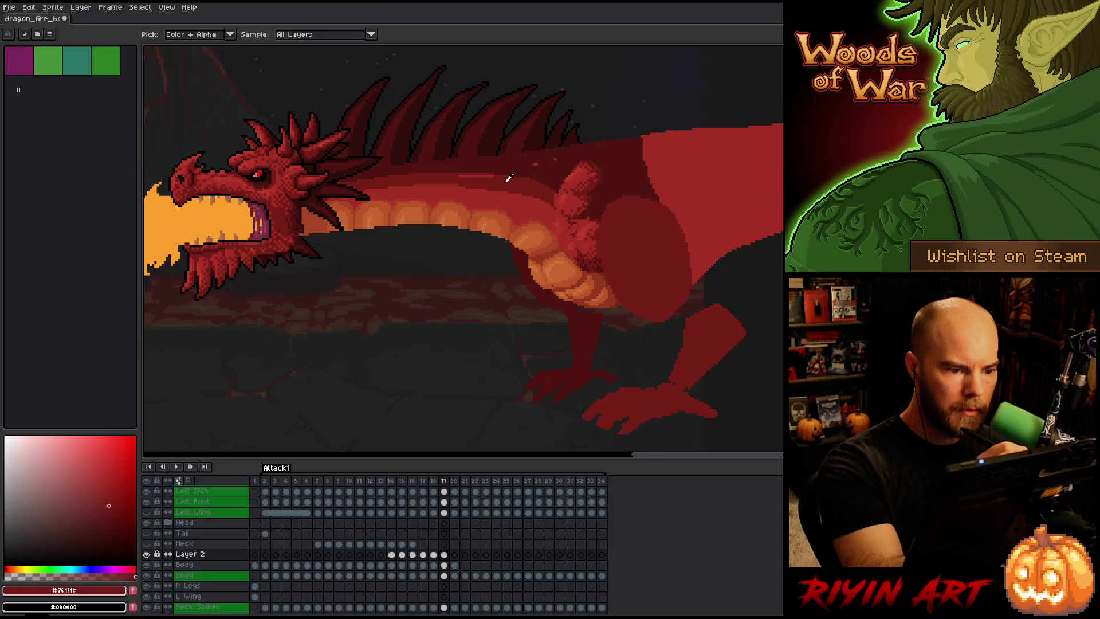
# Sample the body red #a52f24 and dark red #501612, then save the sprite.
pyautogui.keyDown('alt'); pyautogui.click(468, 187); pyautogui.keyUp('alt')
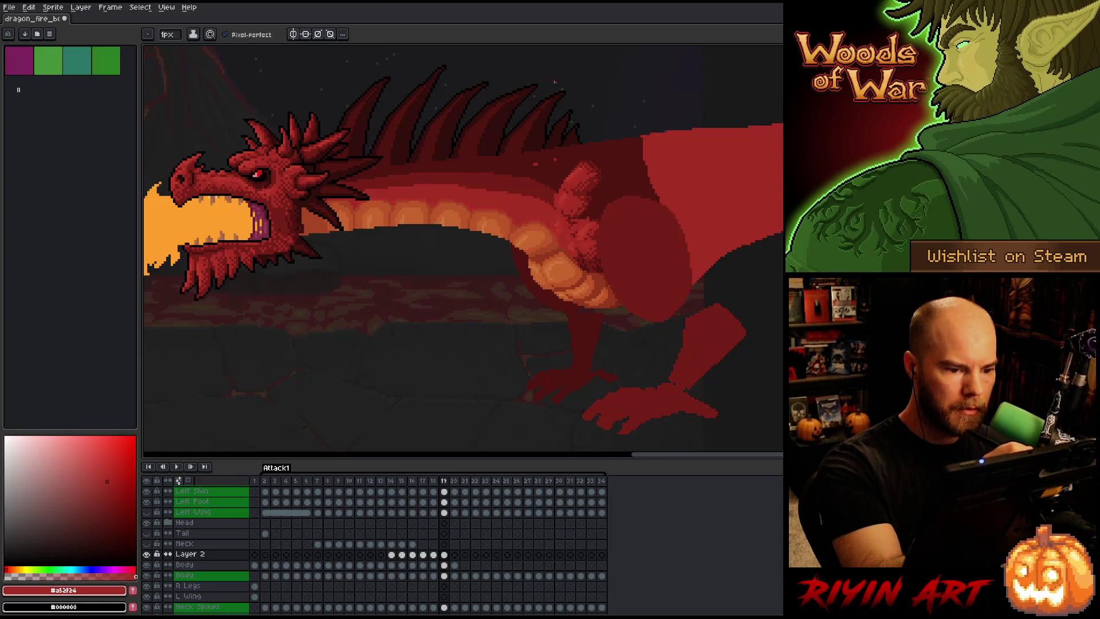
pyautogui.keyDown('alt'); pyautogui.click(553, 160); pyautogui.keyUp('alt')
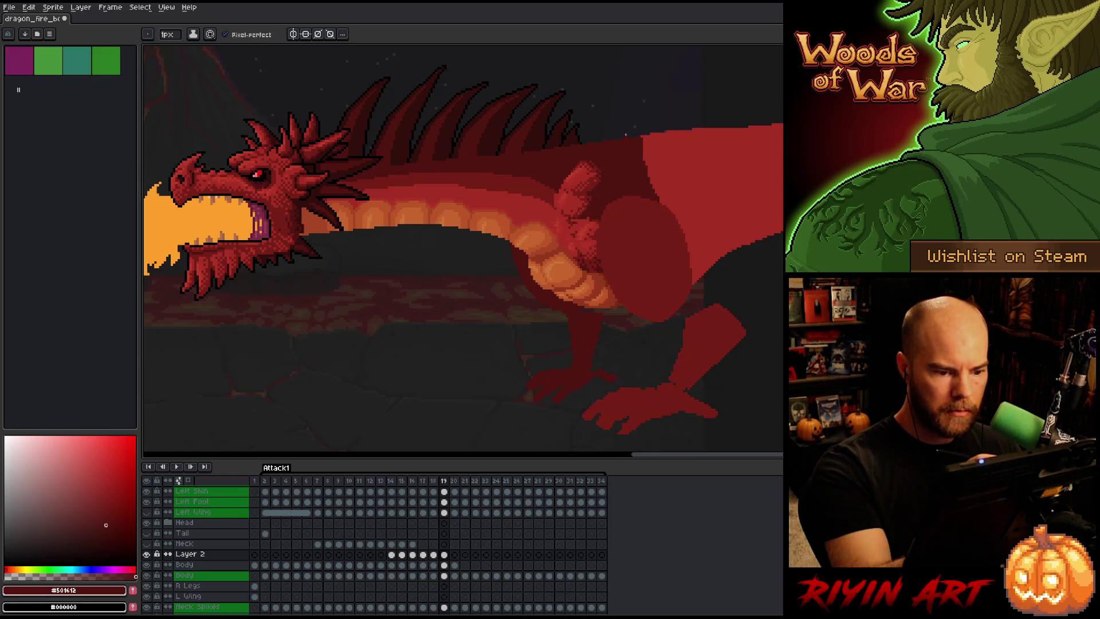
pyautogui.hotkey('ctrl', 's')
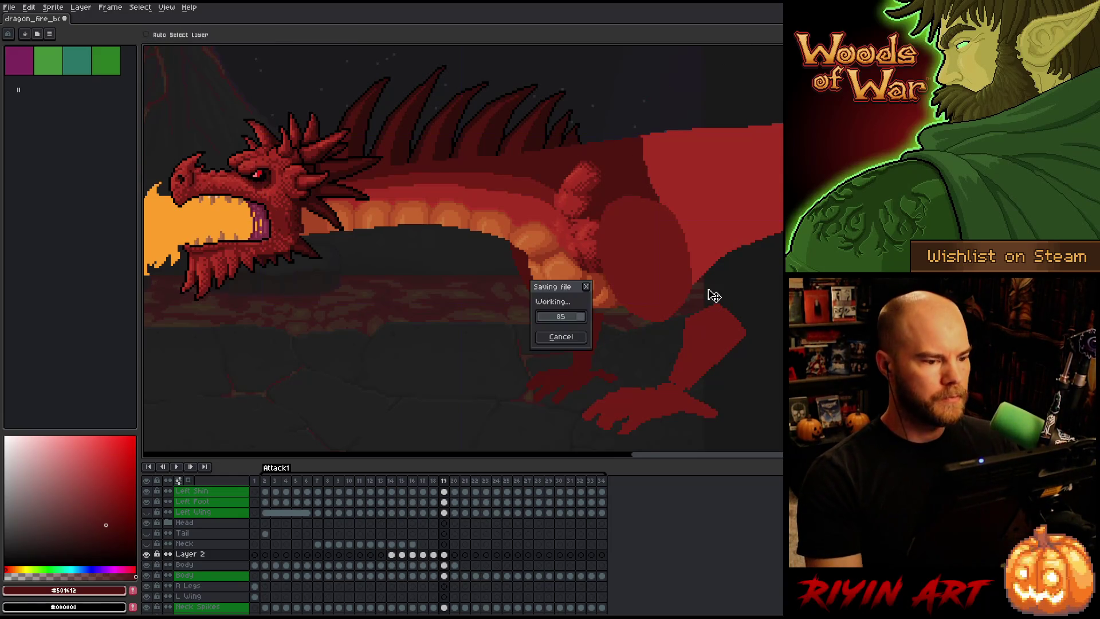
# Check frame 18, then sample the mid red #761F18 and belly red #a52f24 on frame 19.
pyautogui.press('.')
pyautogui.press(',')
pyautogui.press(',')
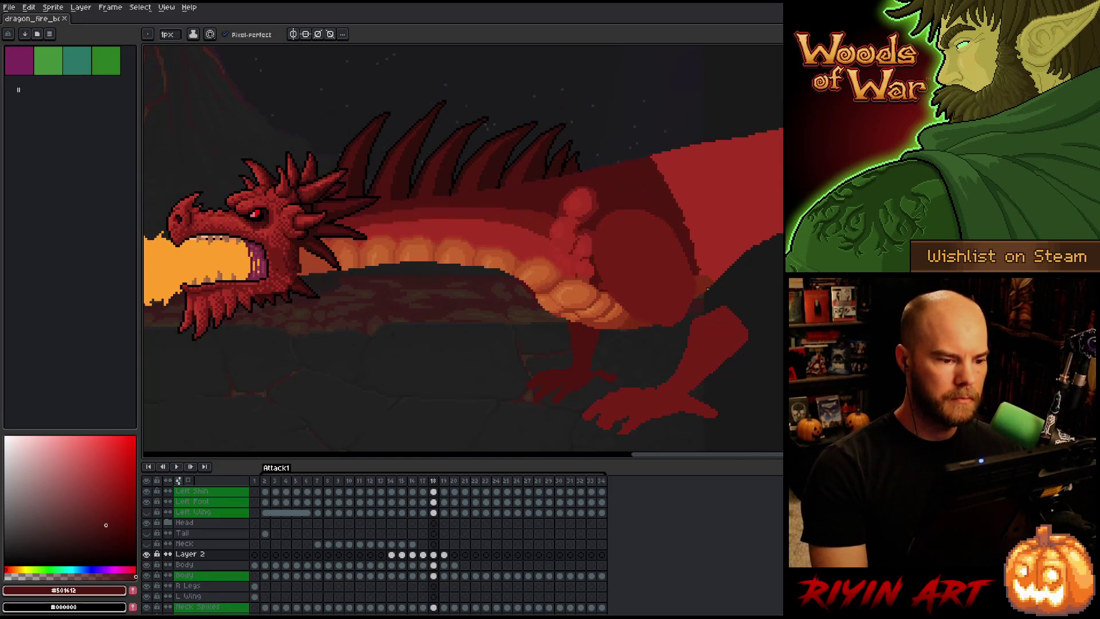
pyautogui.press('.')
pyautogui.keyDown('alt'); pyautogui.click(461, 178); pyautogui.keyUp('alt')
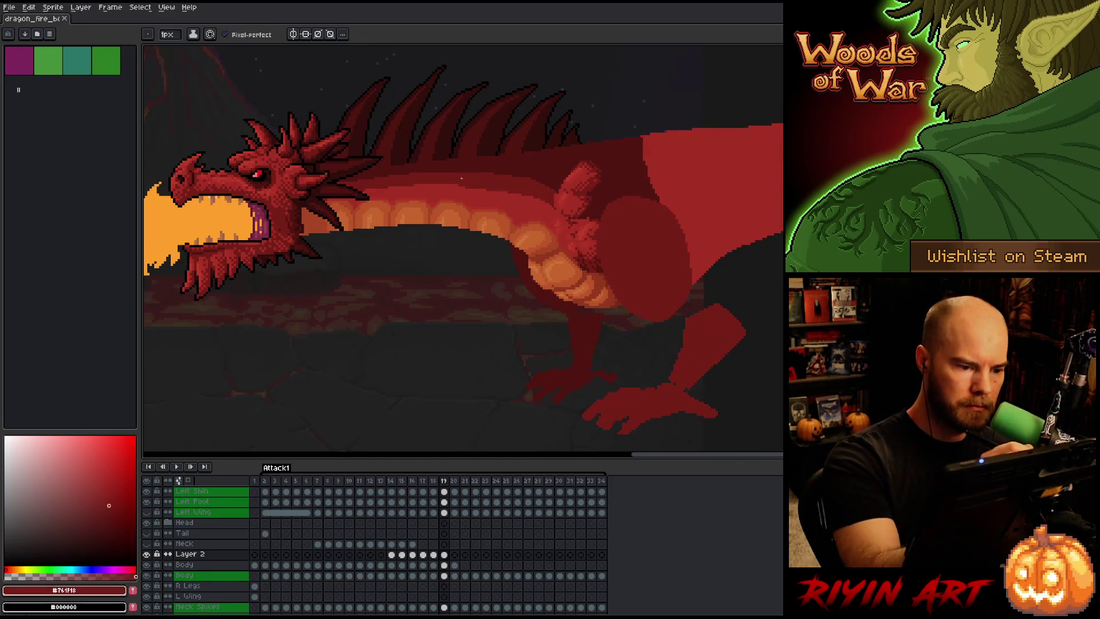
pyautogui.keyDown('alt'); pyautogui.click(465, 188); pyautogui.keyUp('alt')
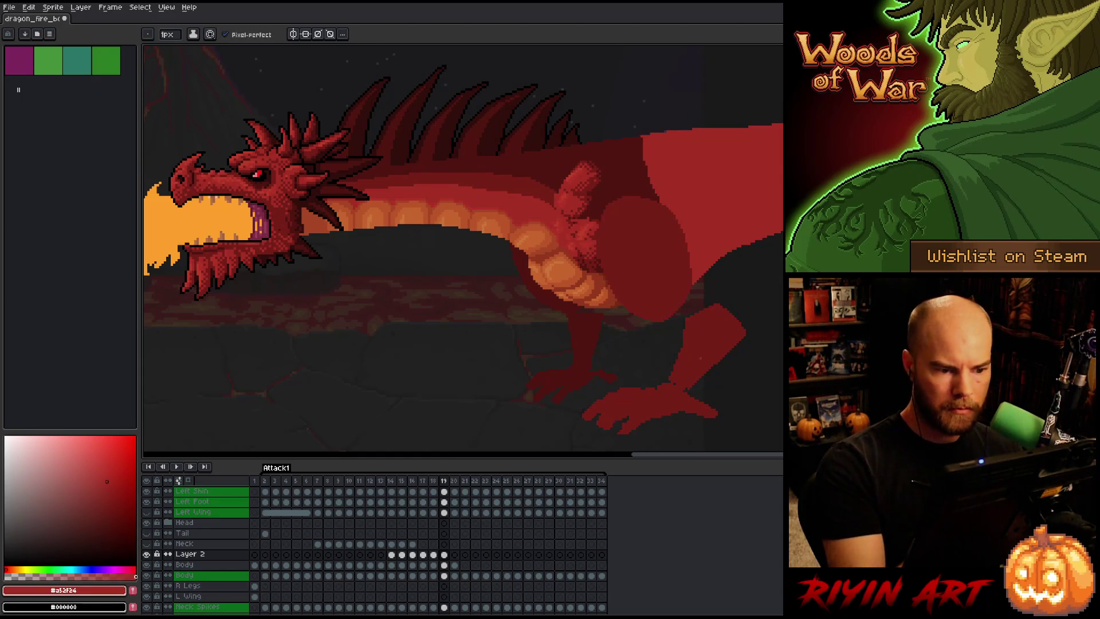
# Compare frames 19 and 20, then sample the dark, mid and body reds on frame 19.
pyautogui.press('.')
pyautogui.press(',')
pyautogui.press('.')
pyautogui.press(',')
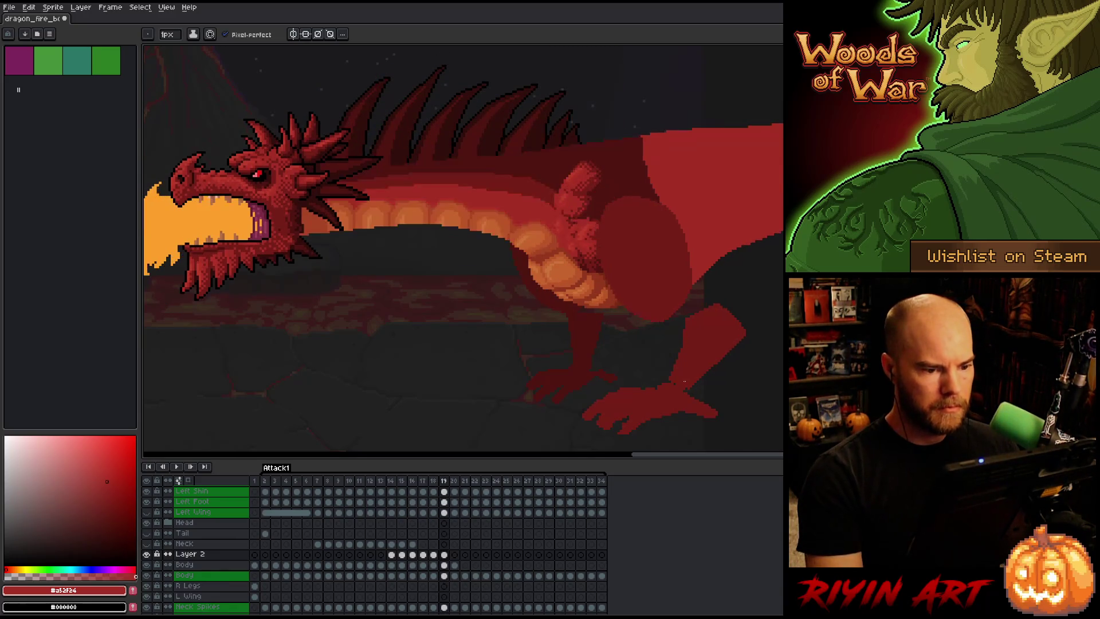
pyautogui.press('.')
pyautogui.press(',')
pyautogui.press('.')
pyautogui.press(',')
pyautogui.keyDown('alt'); pyautogui.click(578, 221); pyautogui.keyUp('alt')
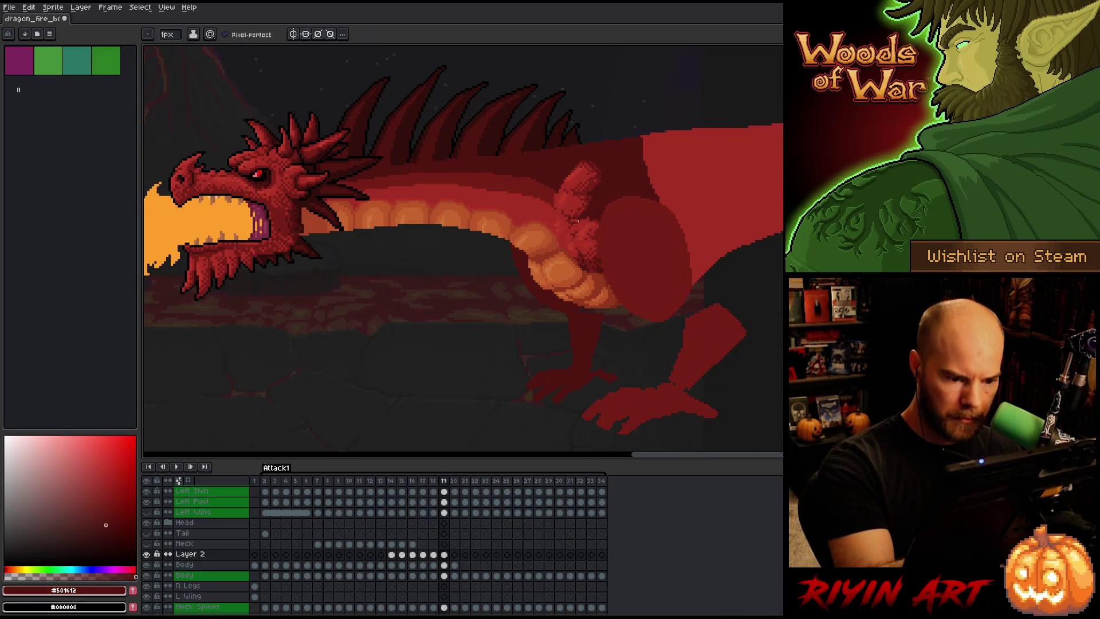
pyautogui.keyDown('alt'); pyautogui.click(577, 217); pyautogui.keyUp('alt')
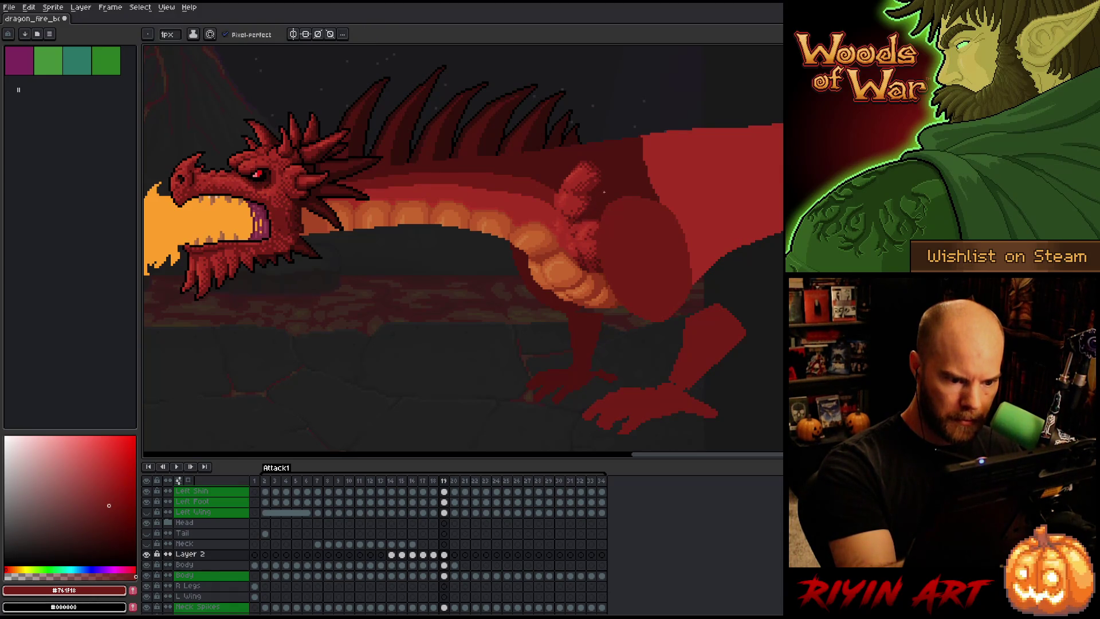
pyautogui.keyDown('alt'); pyautogui.click(597, 221); pyautogui.keyUp('alt')
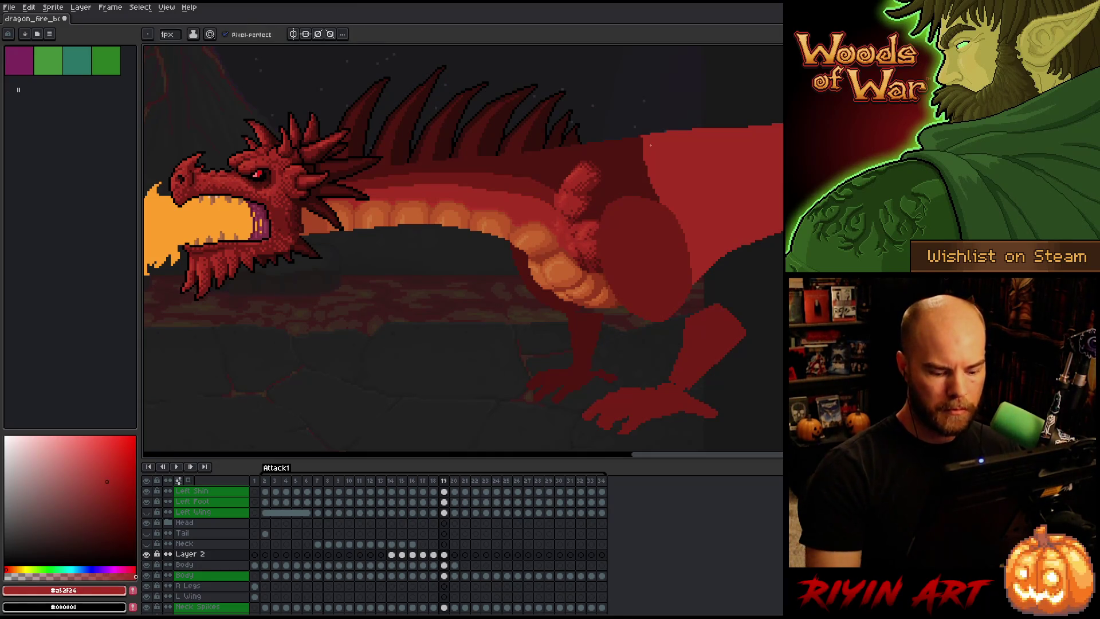
# Review frames 18 and 19 and resample the #761f18 and #a52f24 reds.
pyautogui.press(',')
pyautogui.press('.')
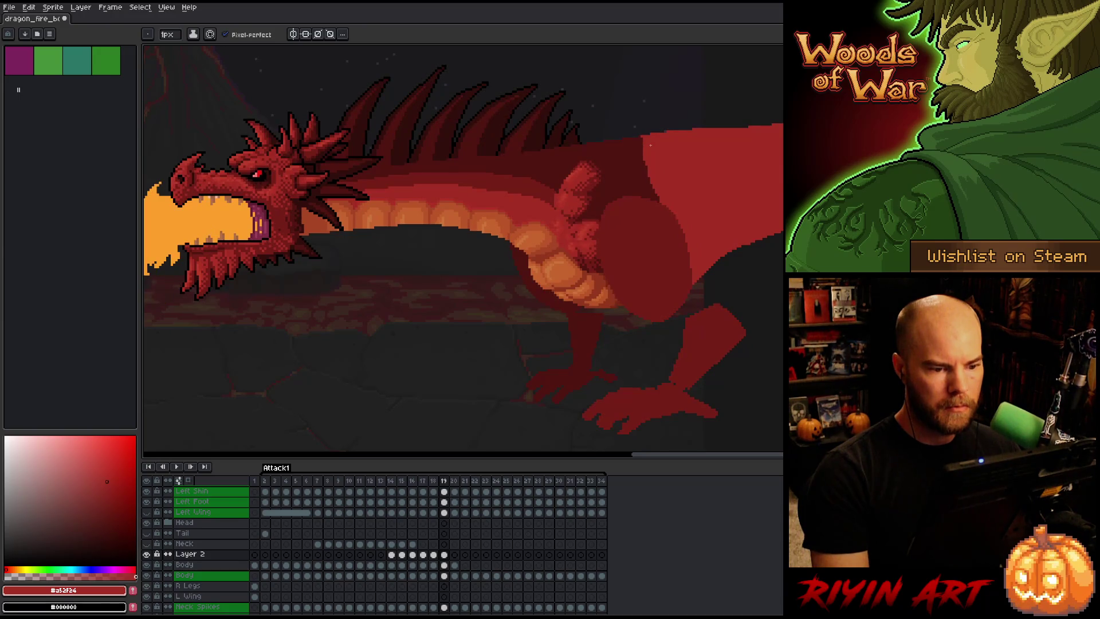
pyautogui.press(',')
pyautogui.press(',')
pyautogui.press('.')
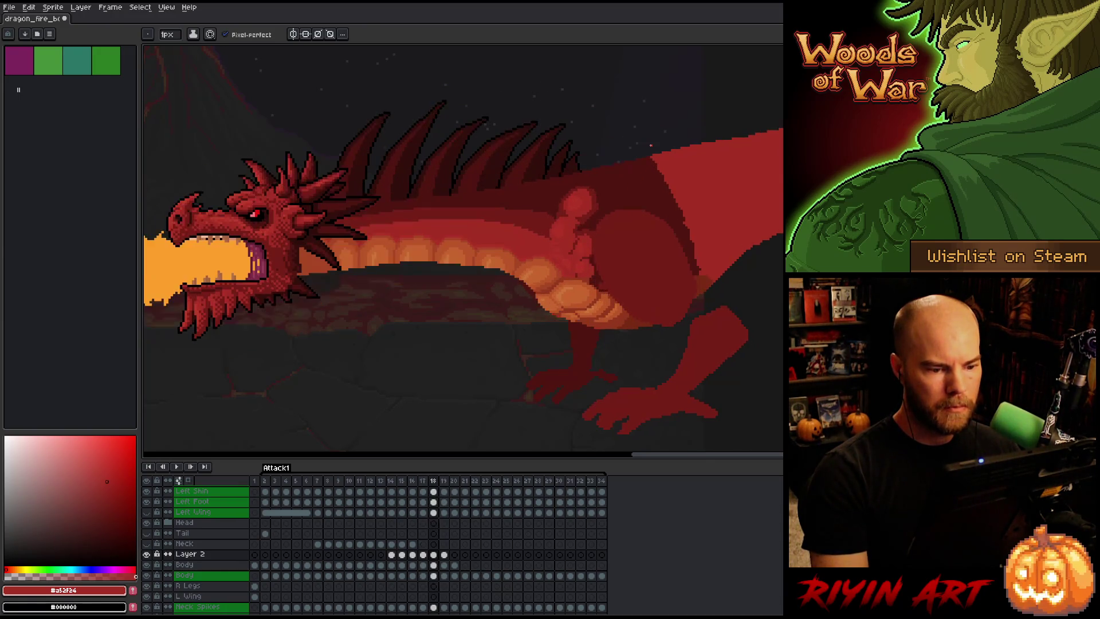
pyautogui.press('.')
pyautogui.press(',')
pyautogui.press('.')
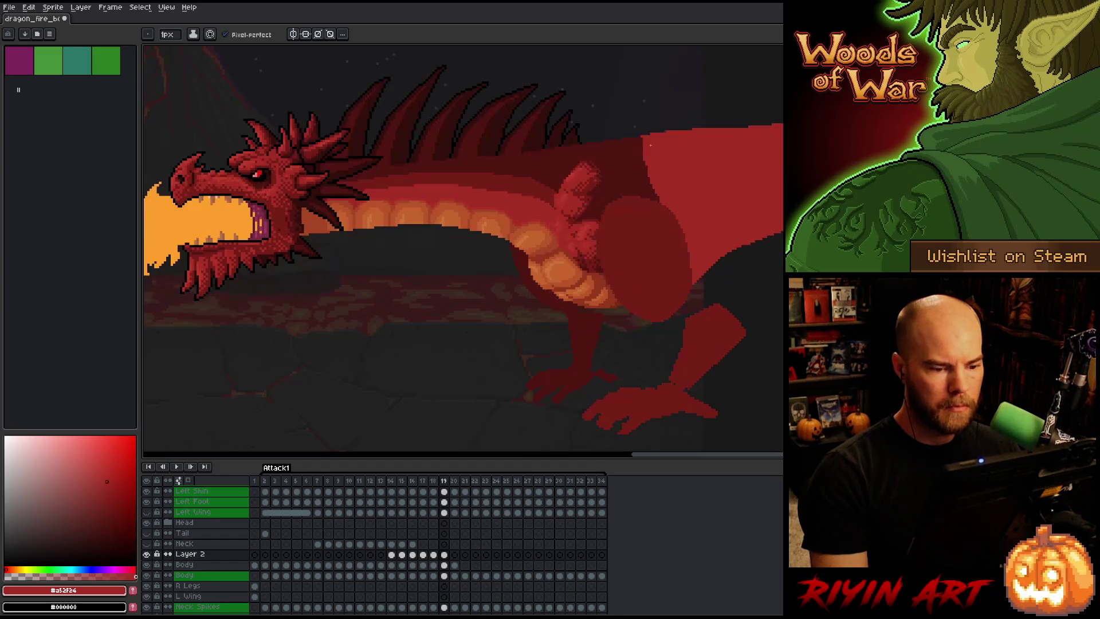
pyautogui.keyDown('alt'); pyautogui.click(578, 218); pyautogui.keyUp('alt')
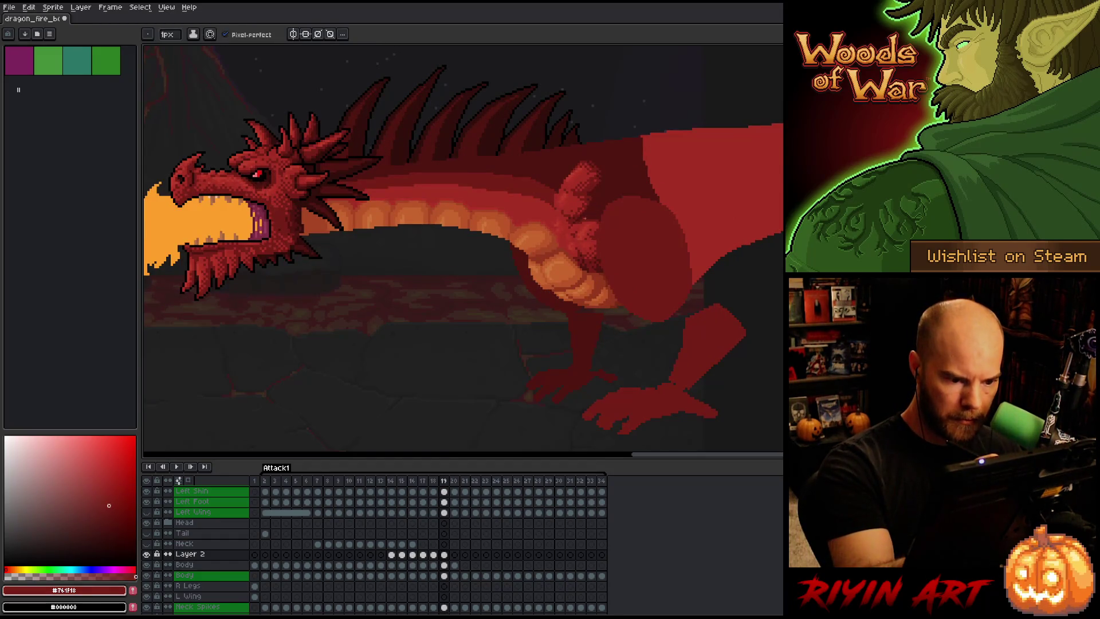
pyautogui.keyDown('alt'); pyautogui.click(585, 219); pyautogui.keyUp('alt')
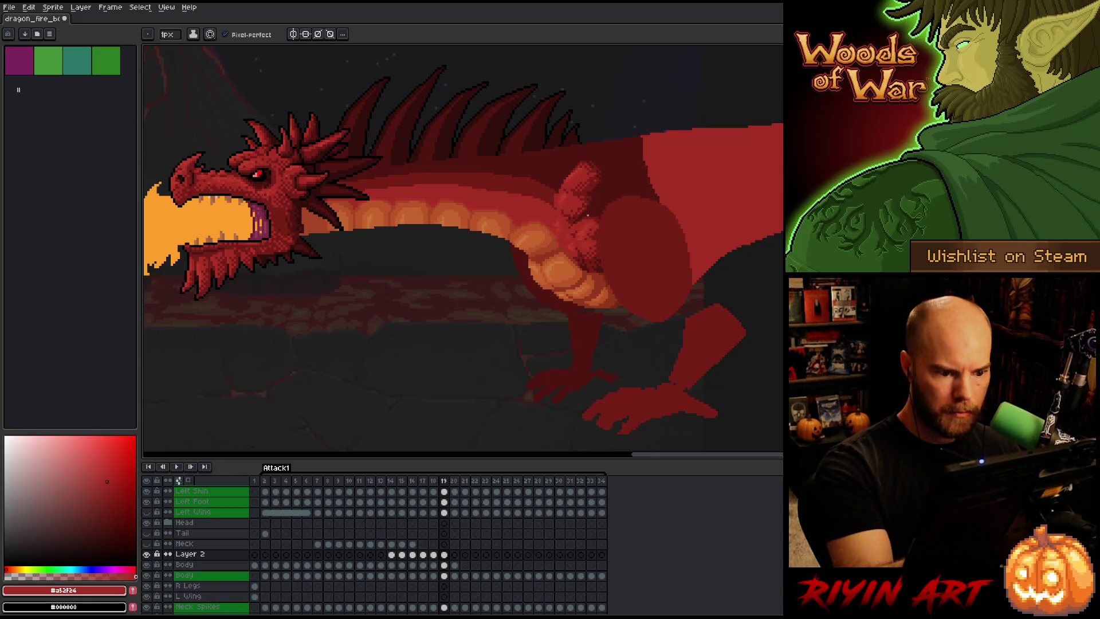
pyautogui.keyDown('alt'); pyautogui.click(593, 200); pyautogui.keyUp('alt')
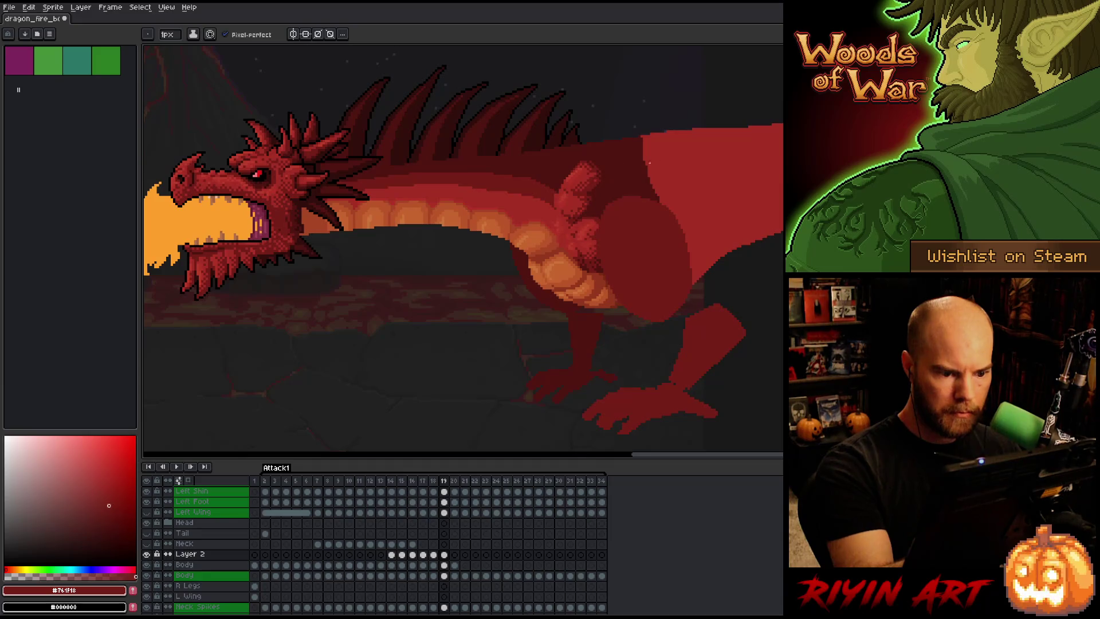
# Save the animation and move to frame 20, bringing the raised neck into view.
pyautogui.hotkey('ctrl', 's')
pyautogui.press('Left')
pyautogui.press('Right')
pyautogui.press('Right')
pyautogui.press('Left')
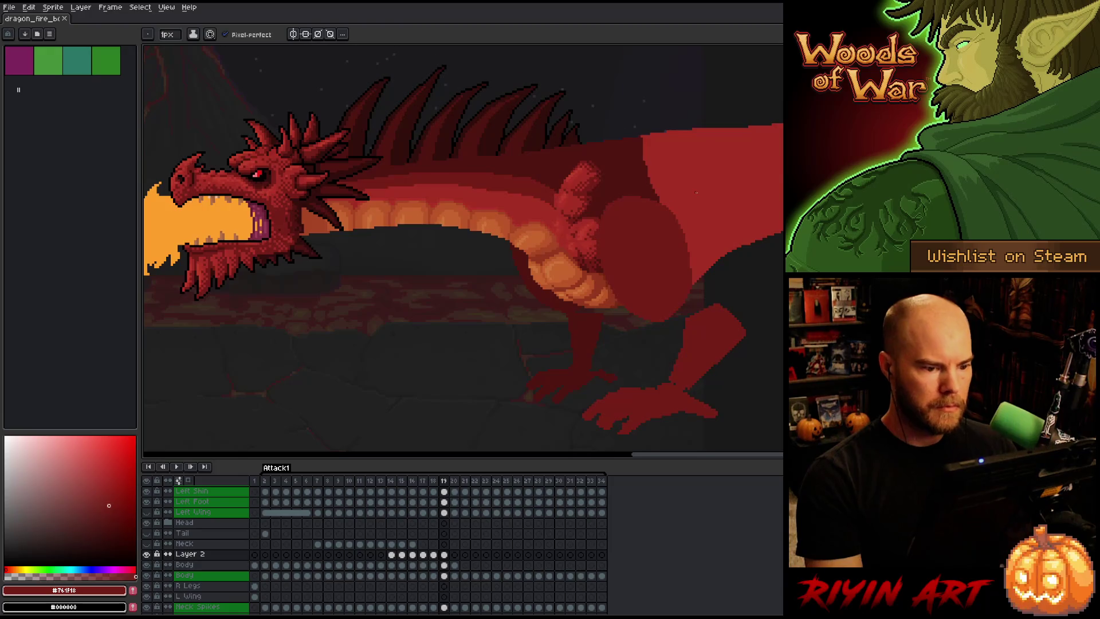
pyautogui.press('Right')
pyautogui.press('m')
pyautogui.moveTo(695, 189); pyautogui.dragTo(697, 258)
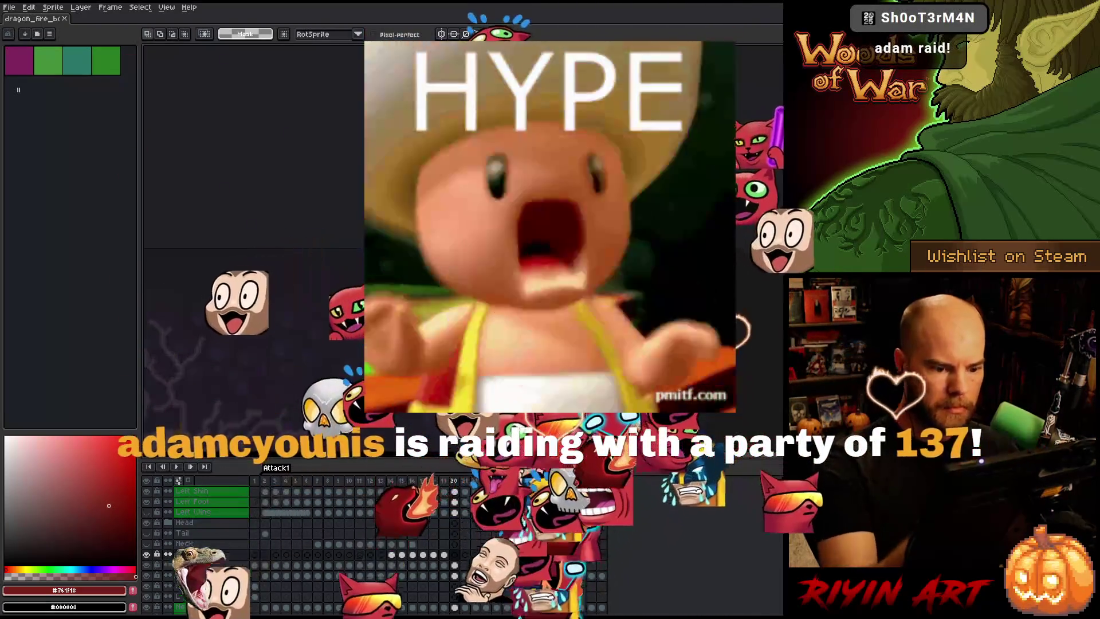
# Select the Body layer's cel on the fuller fire frame and play the animation.
pyautogui.press('h')
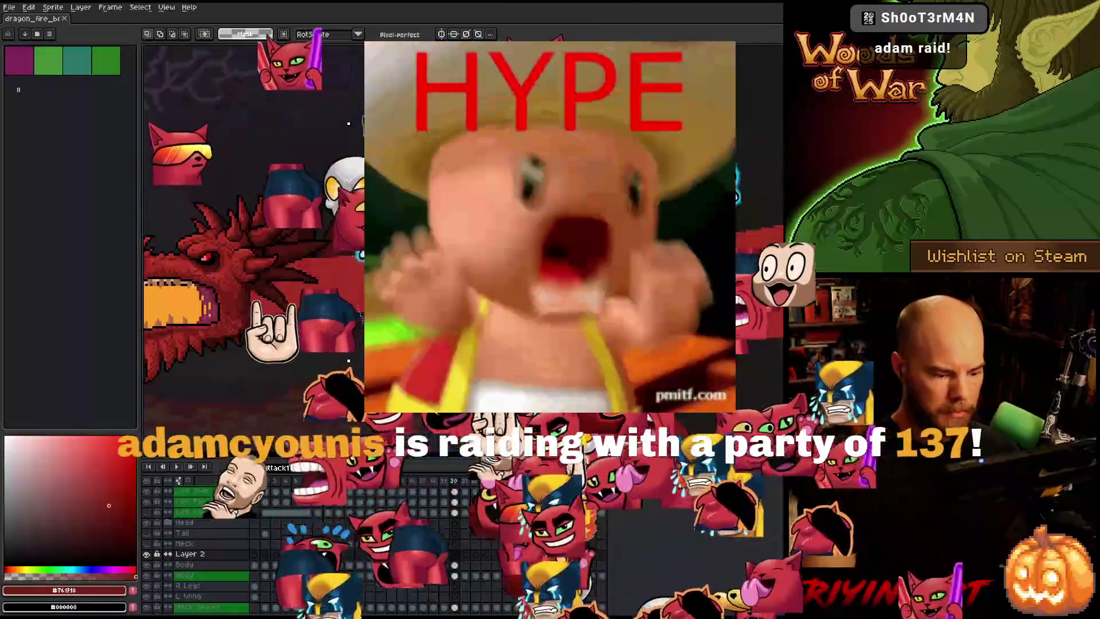
pyautogui.press('m')
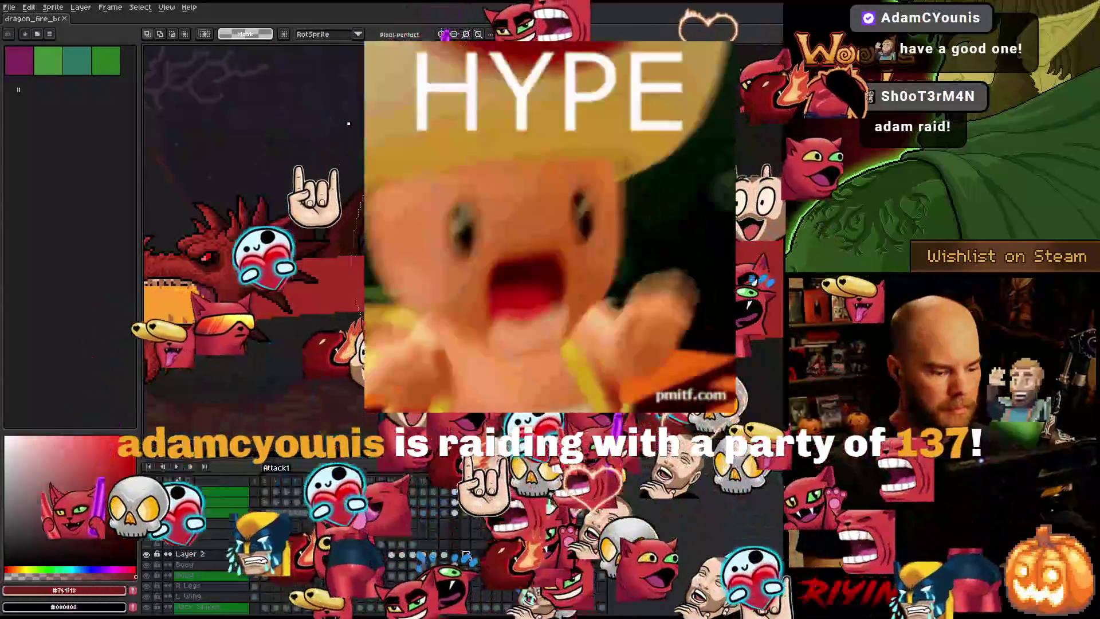
pyautogui.click(454, 564)
pyautogui.press('Right')
pyautogui.press('Right')
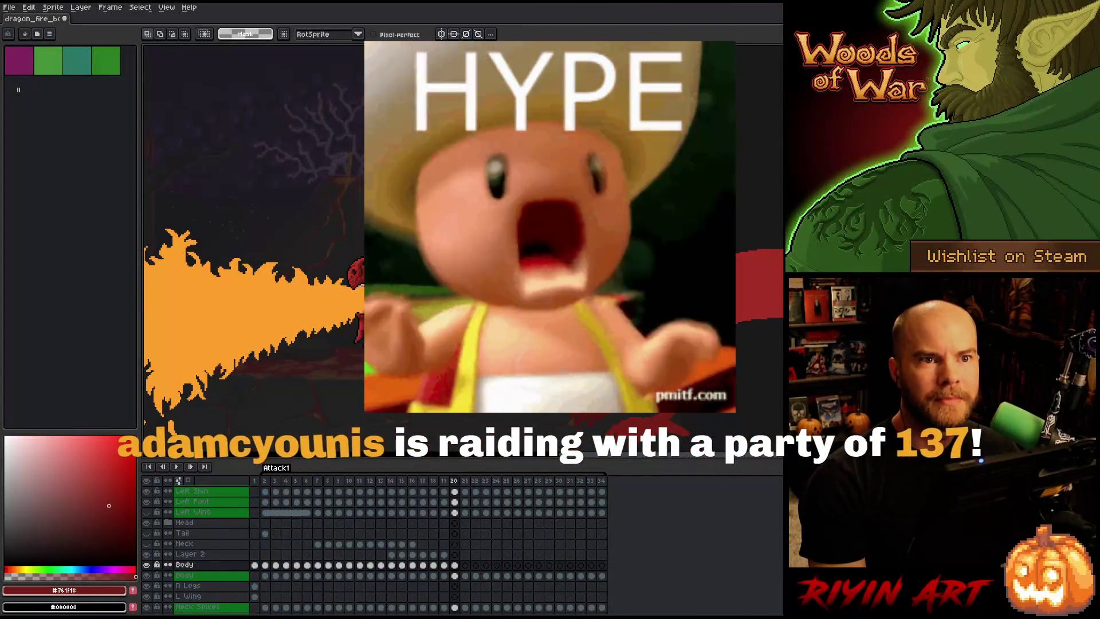
pyautogui.press('Return')
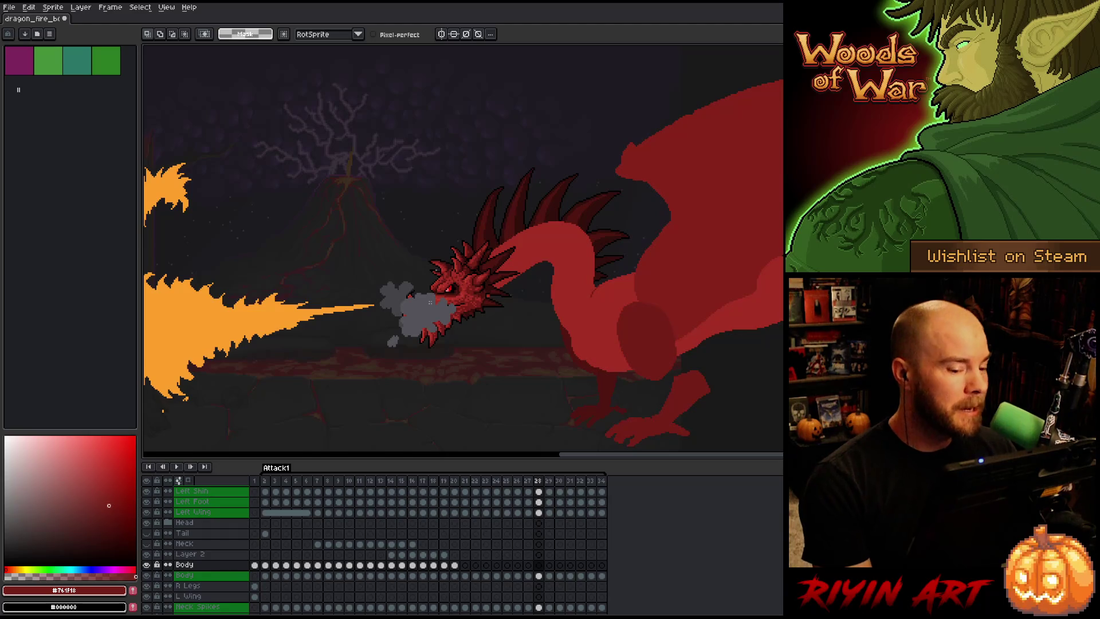
# Jump to frame 20 and step back through frames 19, 18 and 17.
pyautogui.click(456, 483)
pyautogui.click(462, 485)
pyautogui.press('Left')
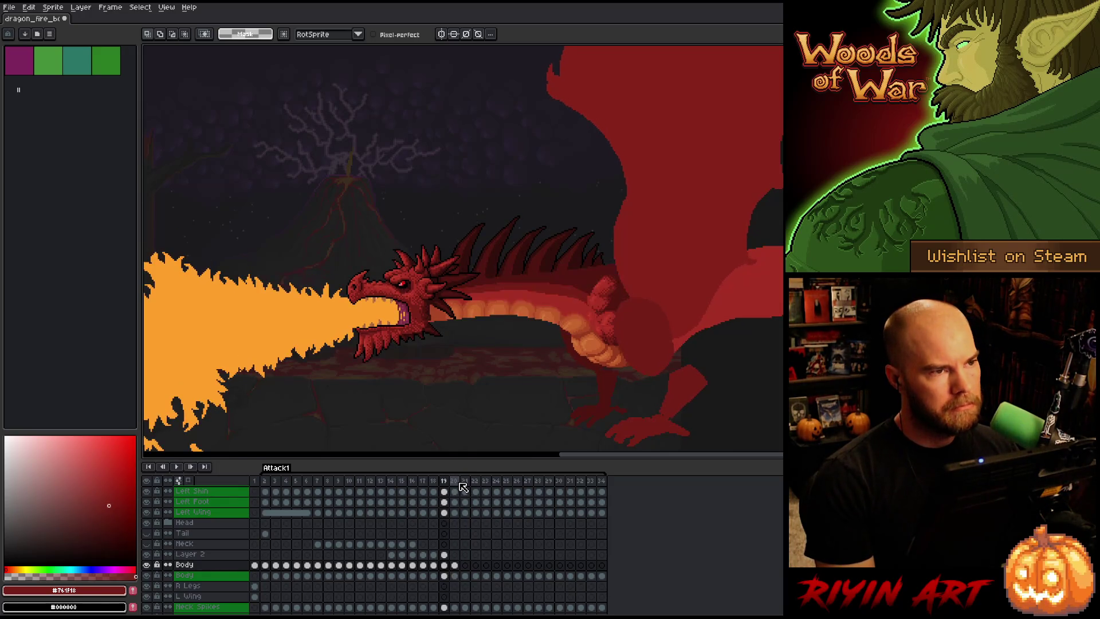
pyautogui.press('Right')
pyautogui.press('Left')
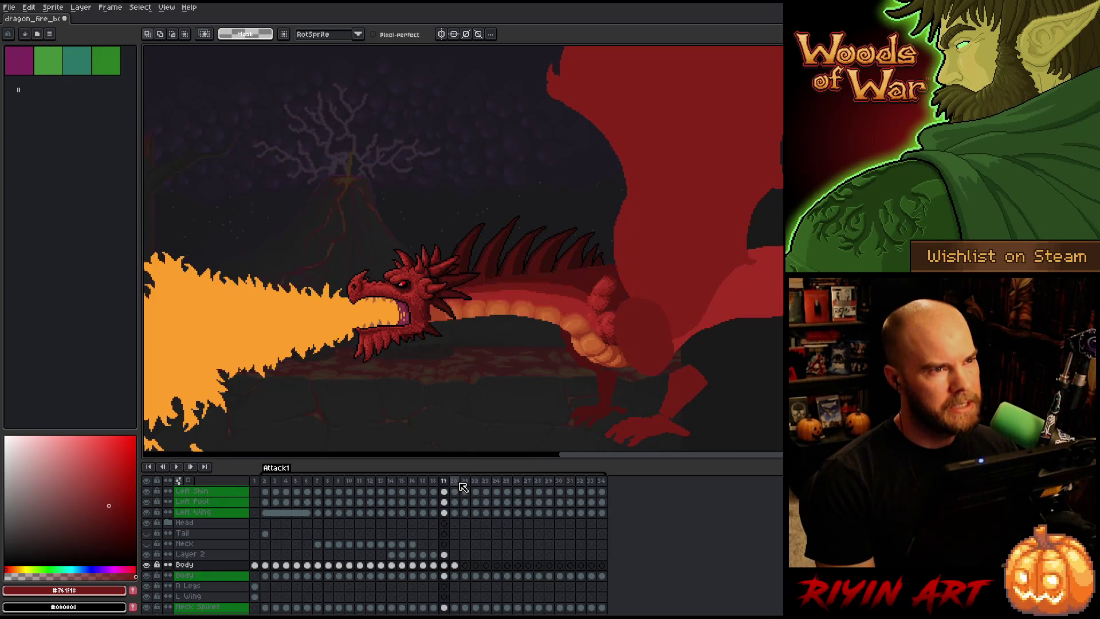
pyautogui.press('Left')
pyautogui.press('Right')
pyautogui.press('Right')
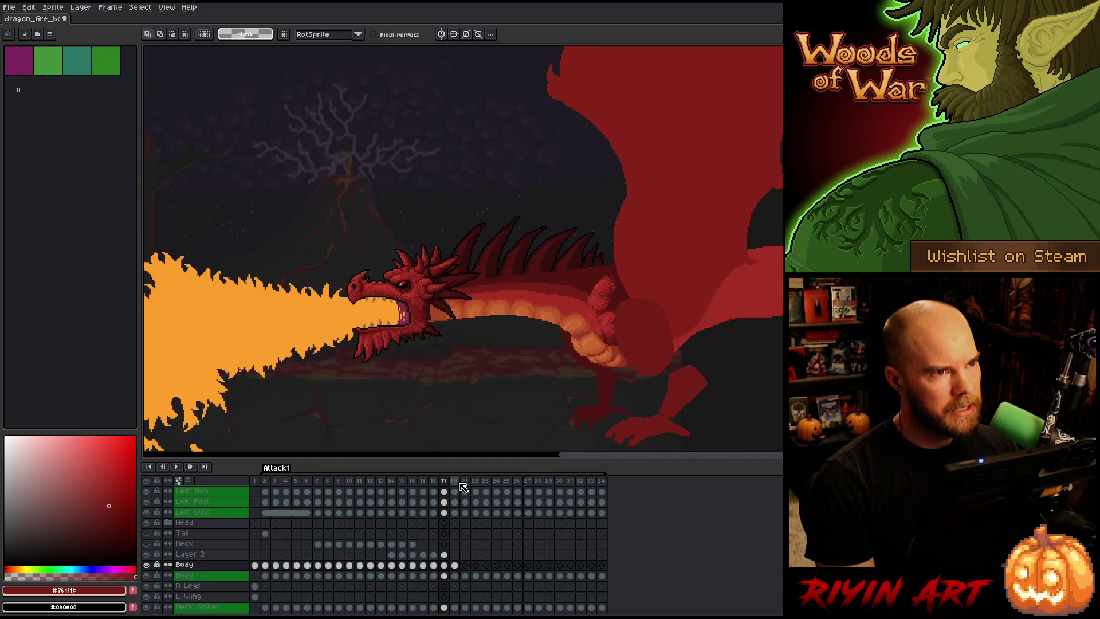
pyautogui.press('Left')
pyautogui.press('Left')
pyautogui.press('Left')
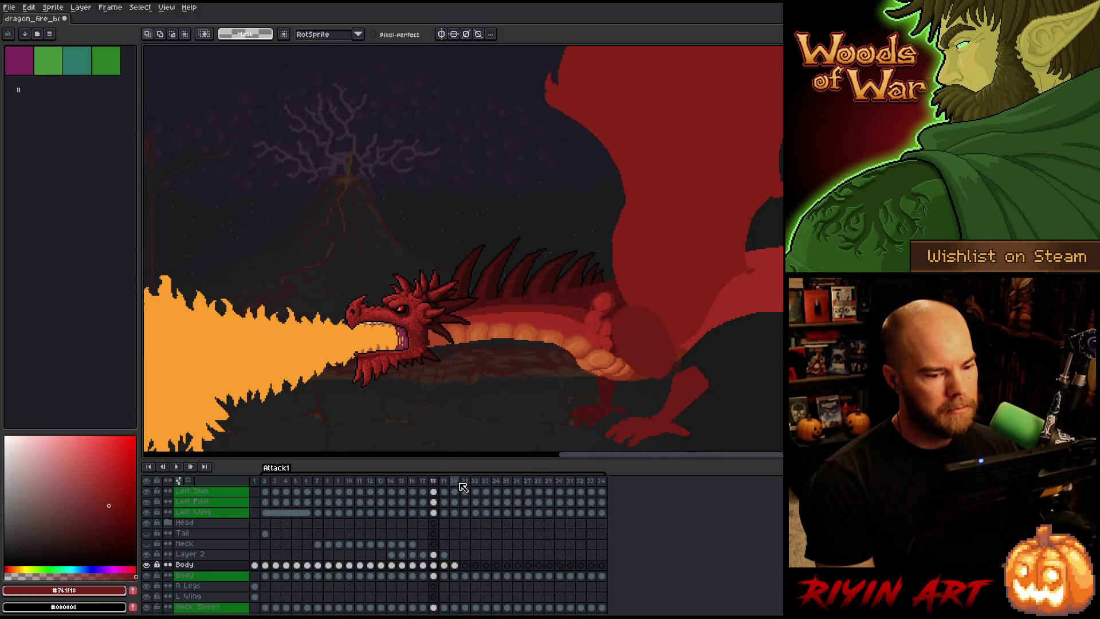
pyautogui.press('Right')
pyautogui.press('Right')
pyautogui.press('Right')
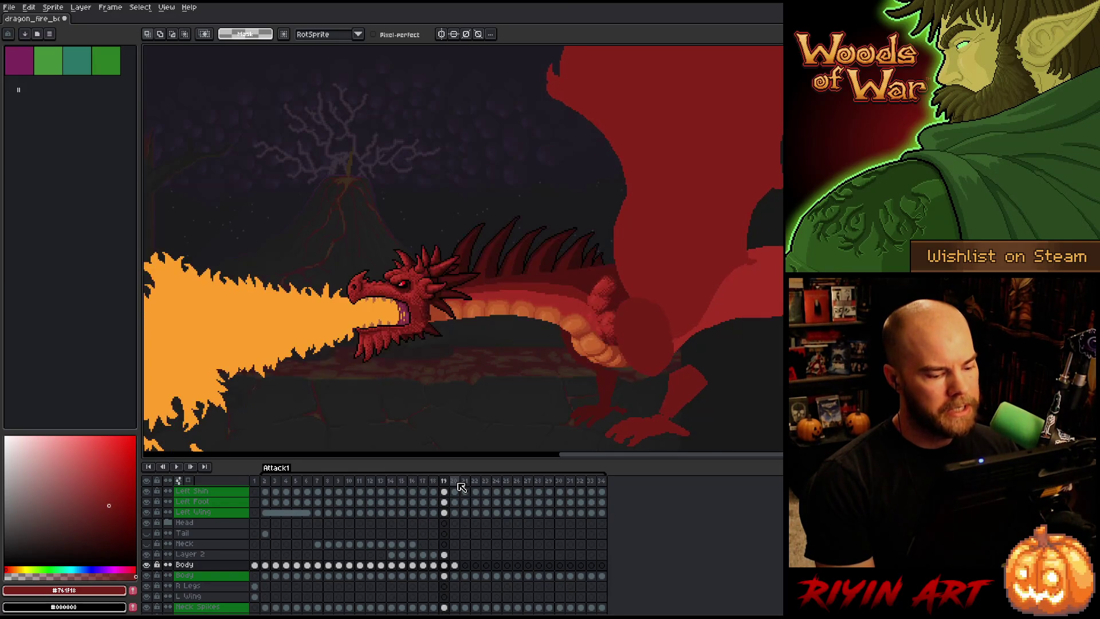
# Toggle between frames 19 and 20 to compare the fire-breathing poses.
pyautogui.press('Left')
pyautogui.press('Right')
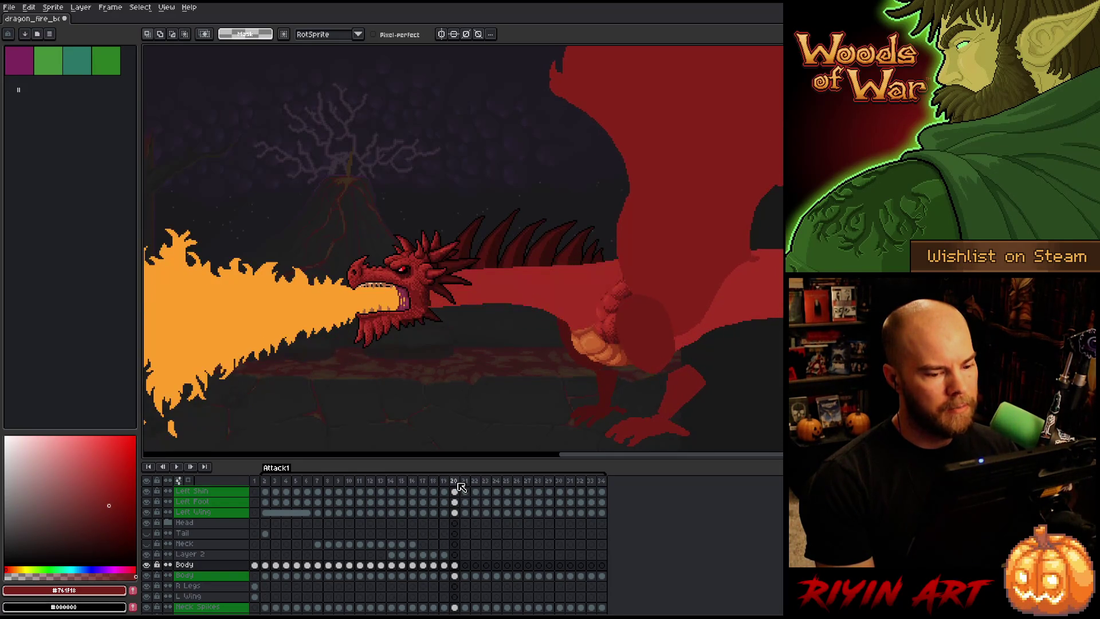
pyautogui.press('Left')
pyautogui.press('Right')
pyautogui.press('Left')
pyautogui.press('Right')
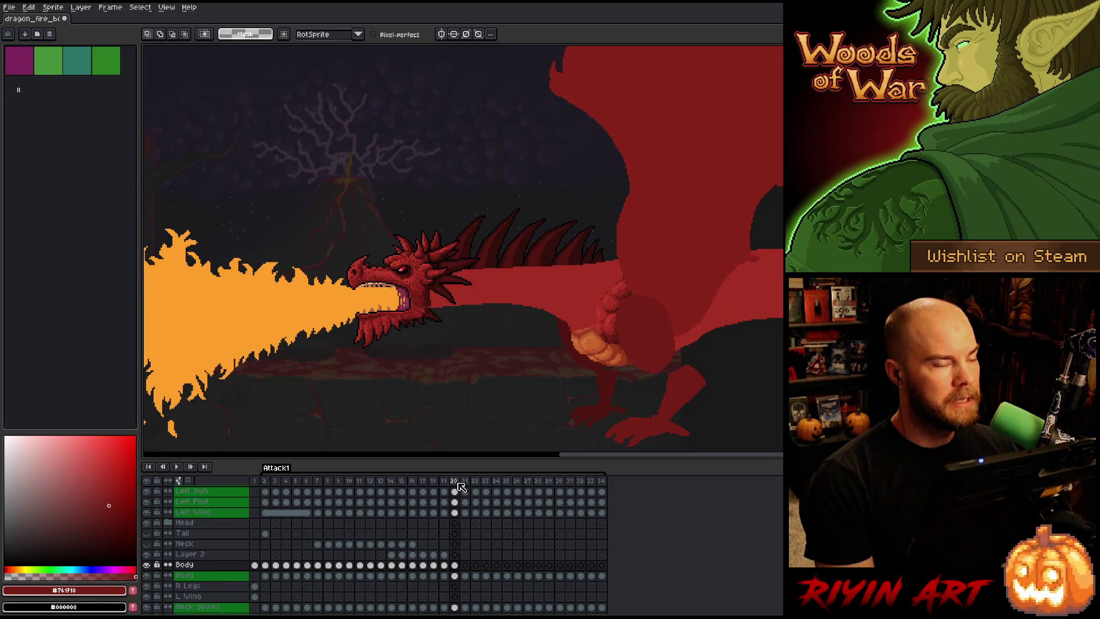
pyautogui.press('Left')
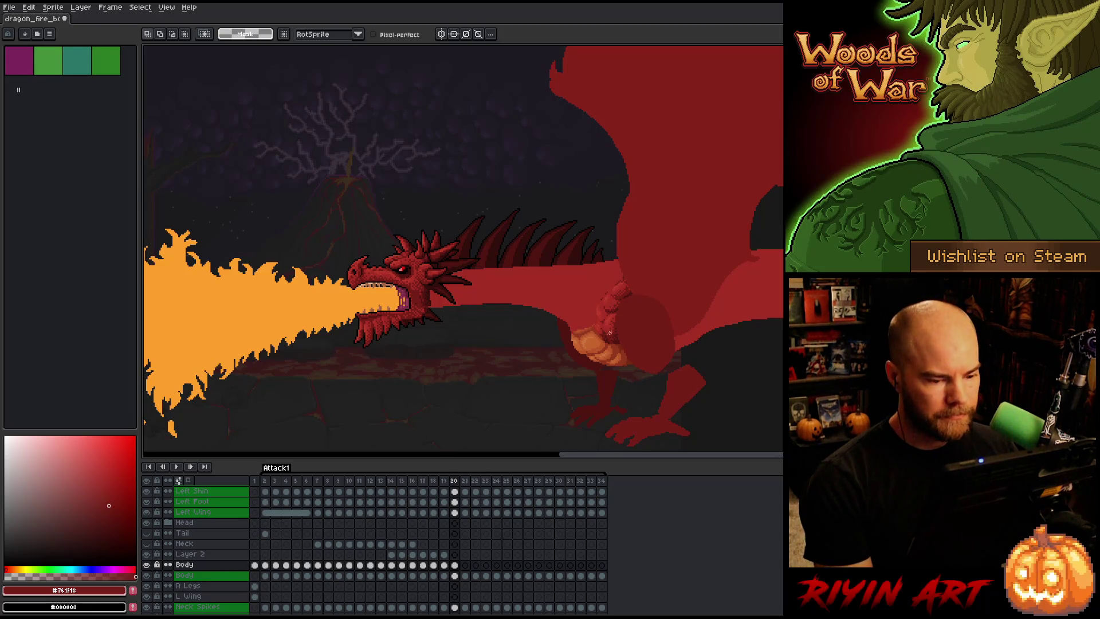
# Advance through frames 24 to 27 and play the attack animation again.
pyautogui.scroll(2, 585, 321)
pyautogui.press('Right')
pyautogui.press('Left')
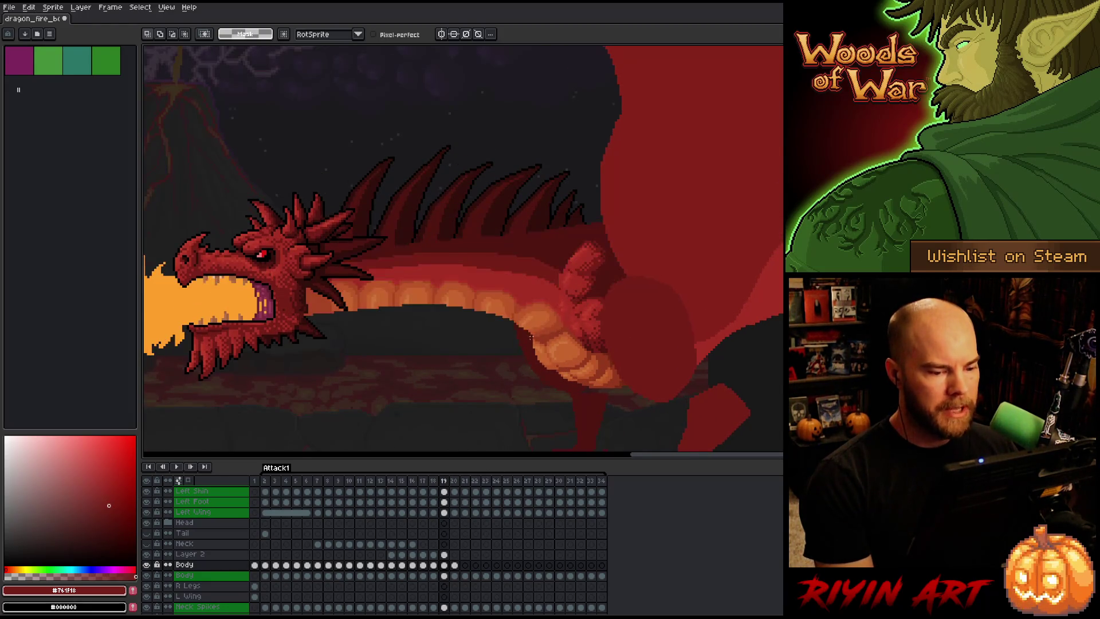
pyautogui.scroll(-2, 442, 349)
pyautogui.press('Right')
pyautogui.press('Right')
pyautogui.press('Right')
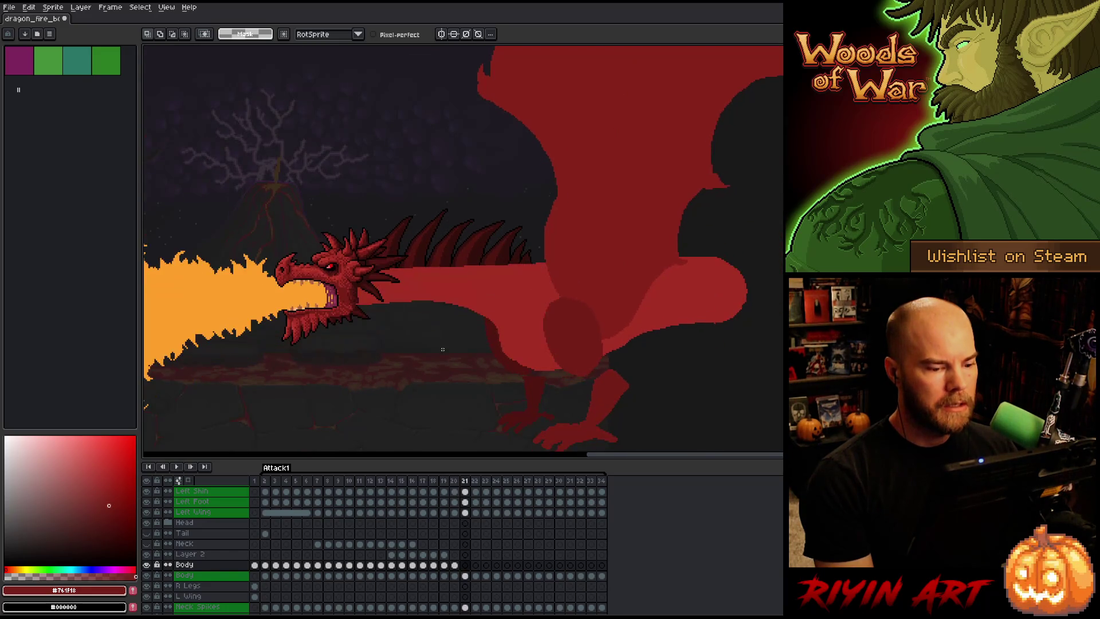
pyautogui.press('Right')
pyautogui.press('Right')
pyautogui.press('Right')
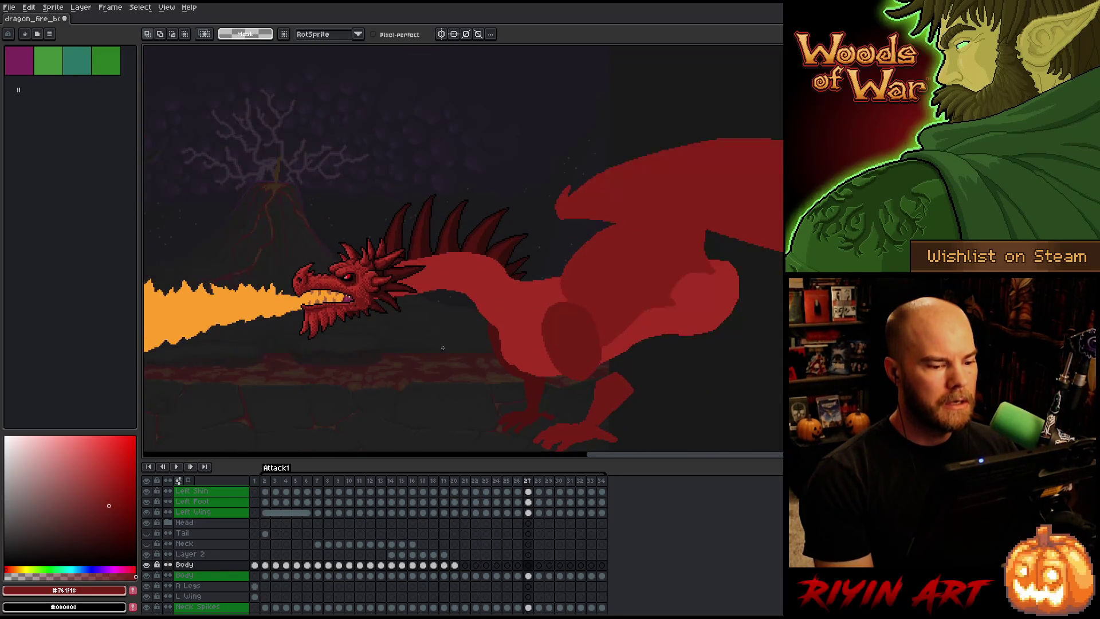
pyautogui.scroll(-2, 446, 317)
pyautogui.scroll(2, 435, 312)
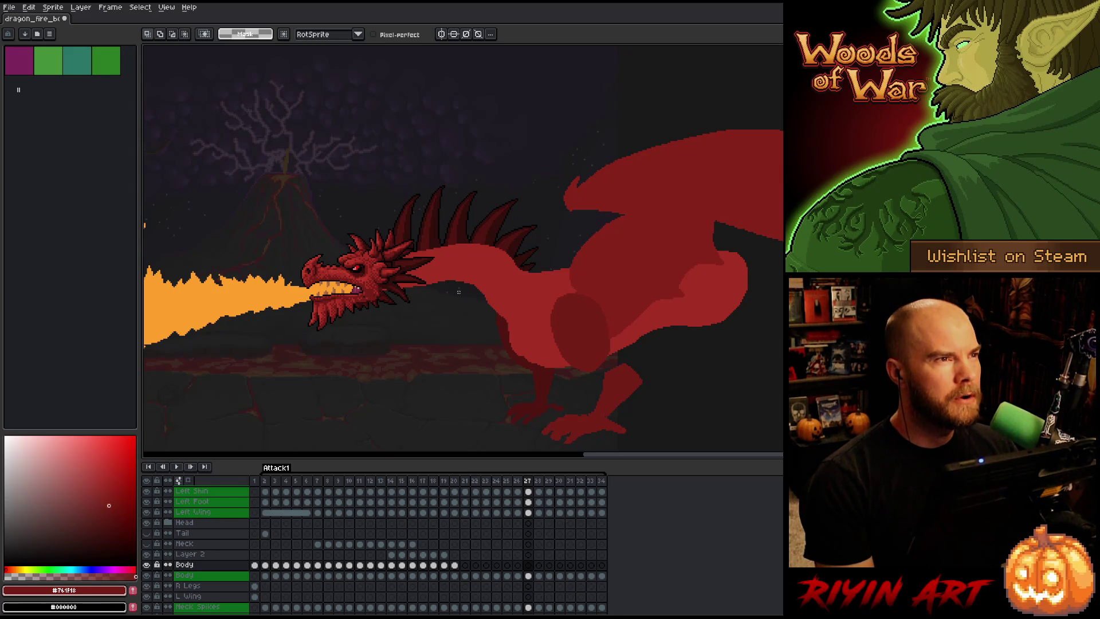
pyautogui.press('Return')
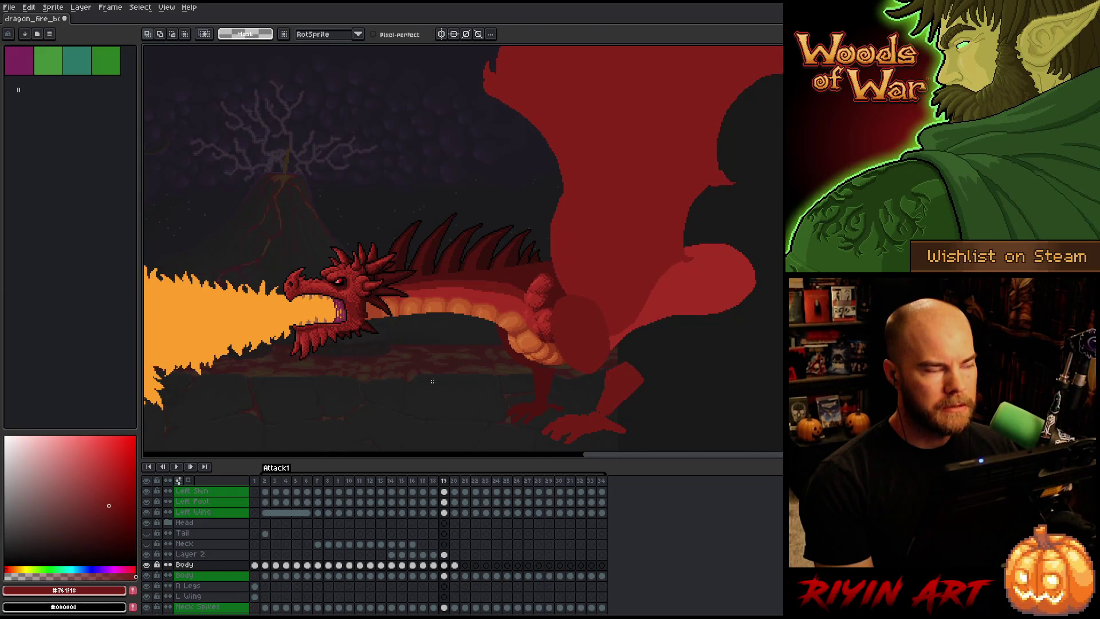
pyautogui.scroll(1, 432, 381)
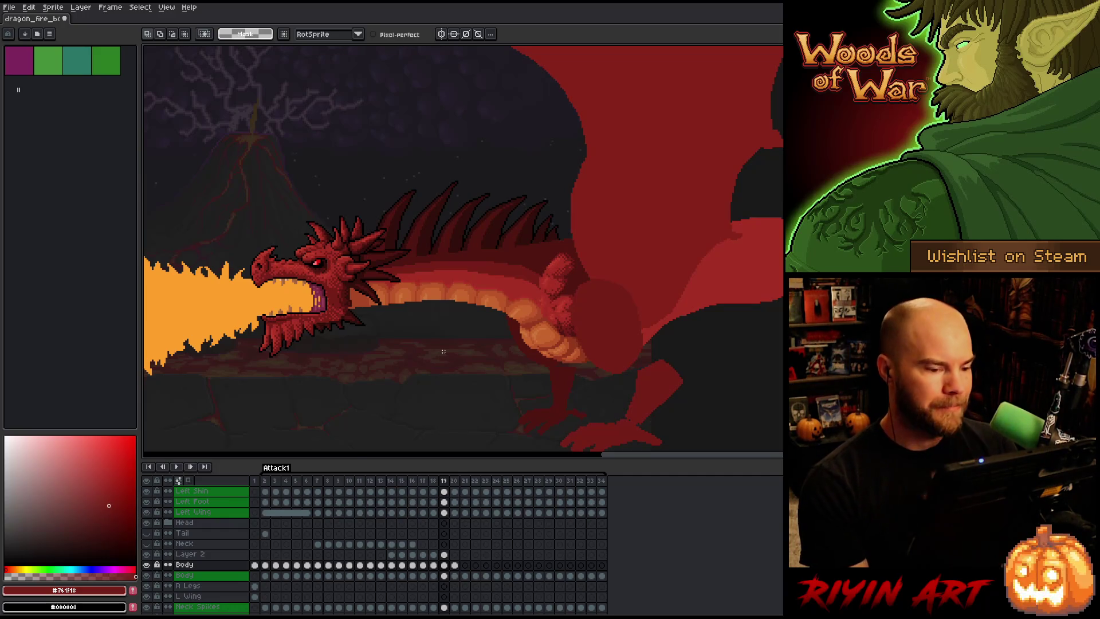
pyautogui.press('Left')
pyautogui.press('Right')
pyautogui.press('Left')
pyautogui.press('Right')
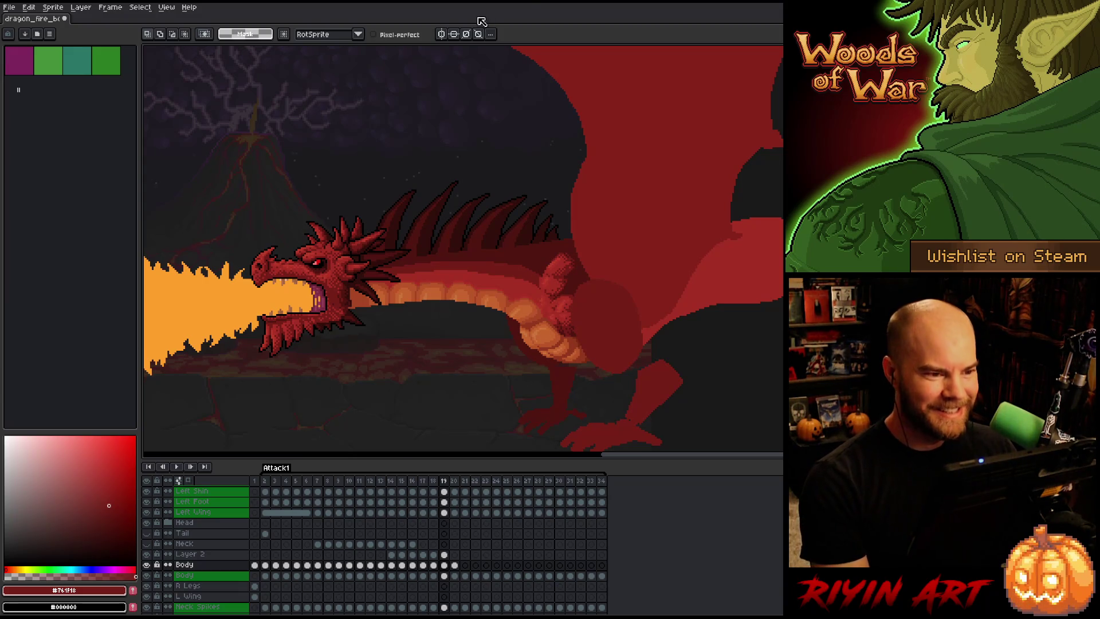
pyautogui.press('Return')
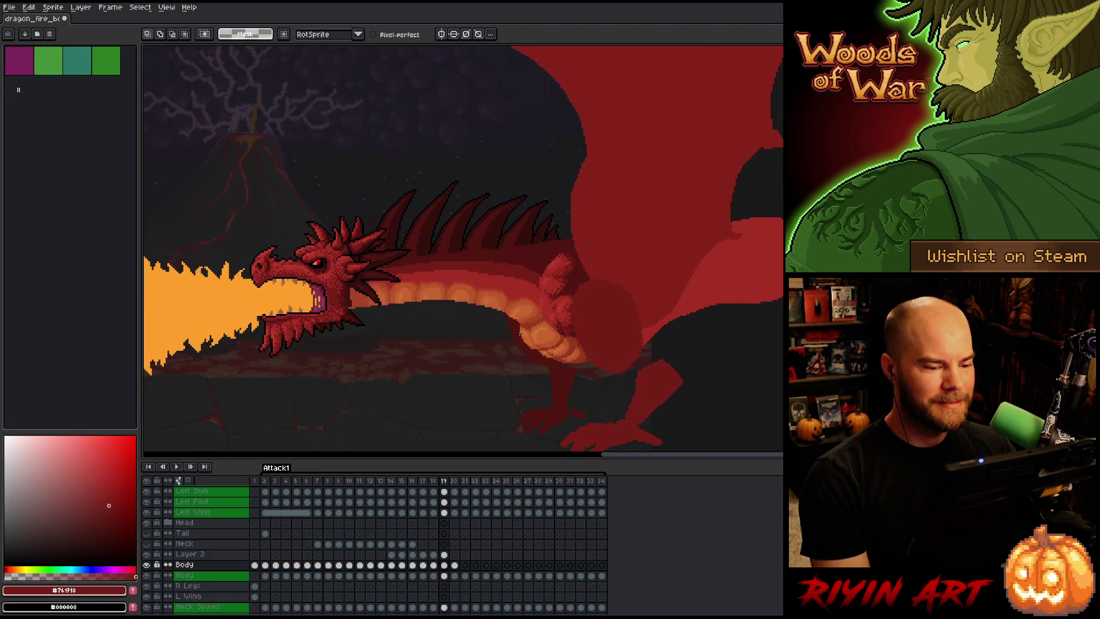
pyautogui.scroll(1, 590, 270)
pyautogui.press('m')
pyautogui.moveTo(596, 226); pyautogui.dragTo(510, 301)
pyautogui.hotkey('ctrl', 't')
pyautogui.press('Left')
pyautogui.press('Up')
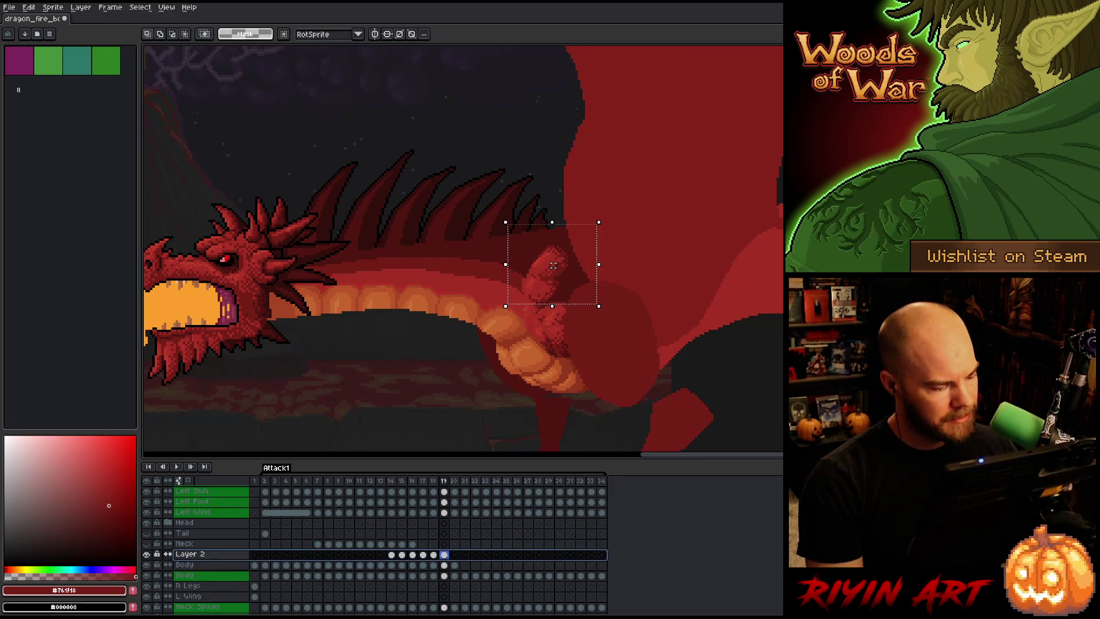
pyautogui.hotkey('ctrl', 'e')
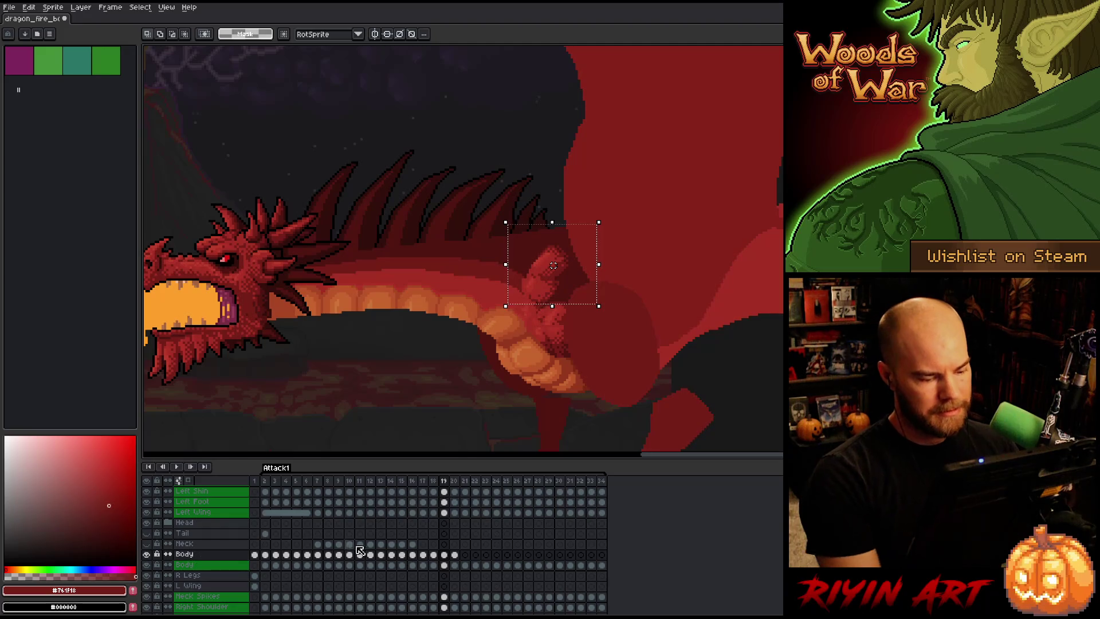
pyautogui.moveTo(680, 184)
pyautogui.mouseDown()
pyautogui.moveTo(585, 245)
pyautogui.moveTo(480, 277)
pyautogui.mouseUp()
pyautogui.hotkey('ctrl', 'd')
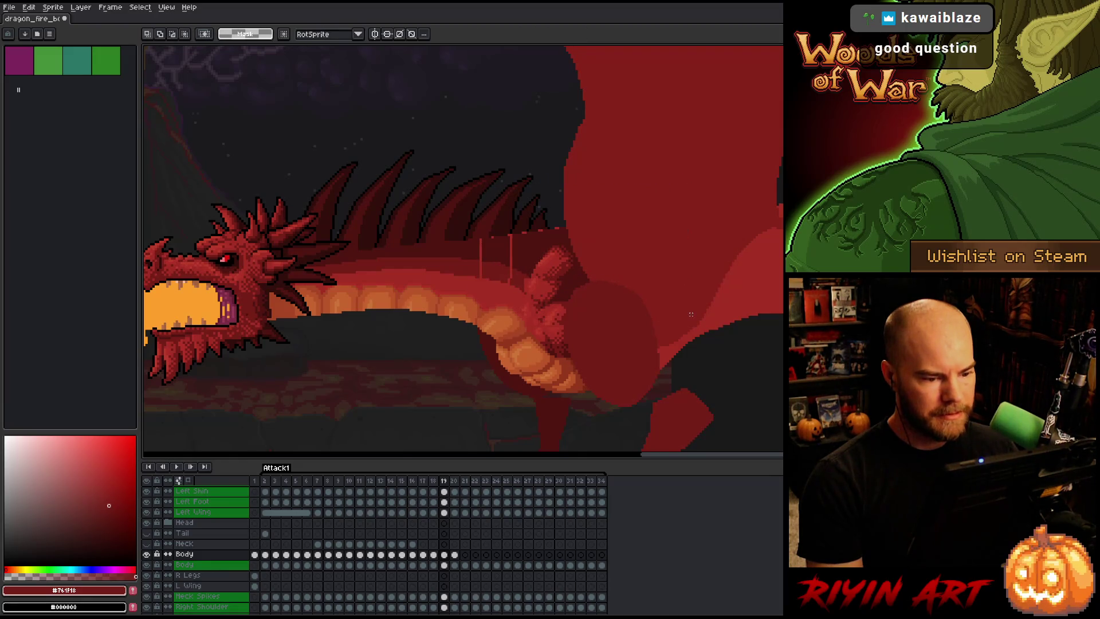
pyautogui.press('Right')
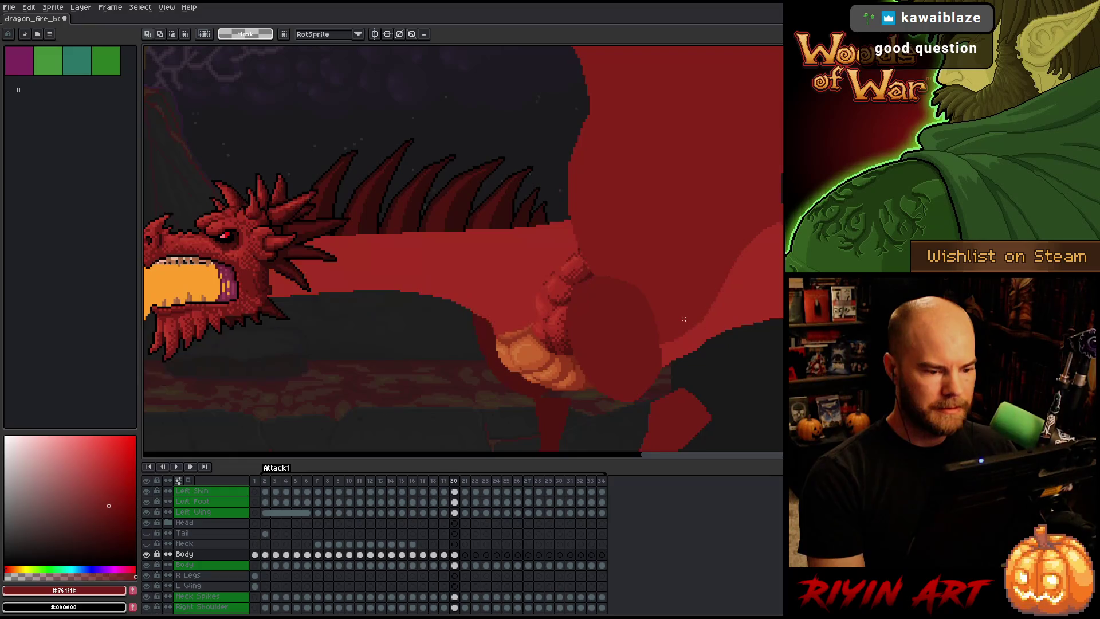
pyautogui.press('Left')
pyautogui.press('Right')
pyautogui.press('Left')
pyautogui.press('Right')
pyautogui.press('Left')
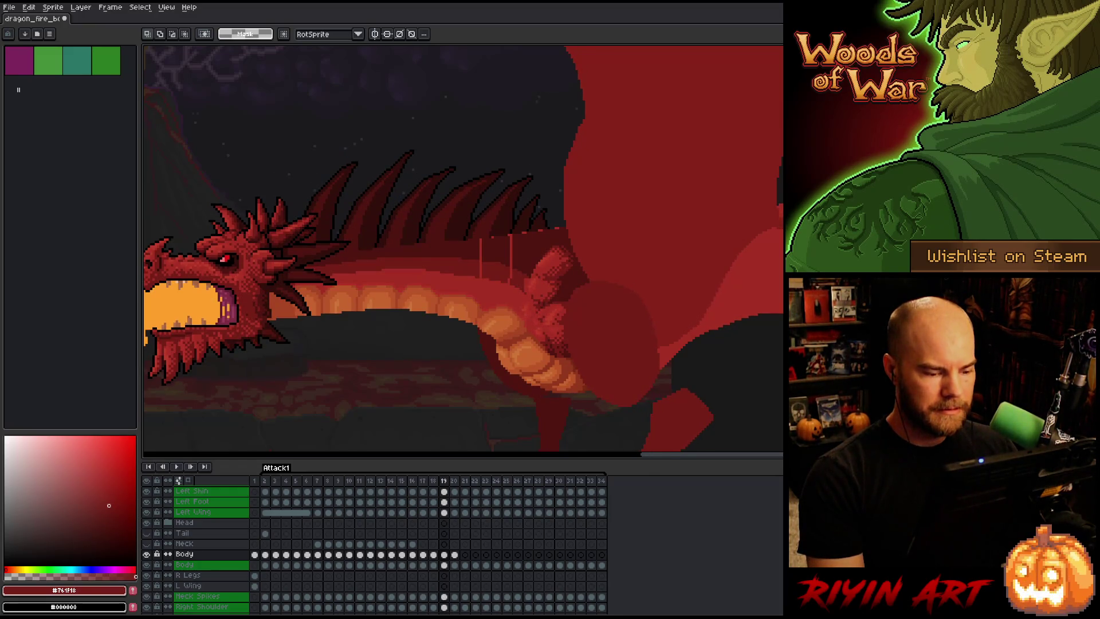
pyautogui.click(450, 555)
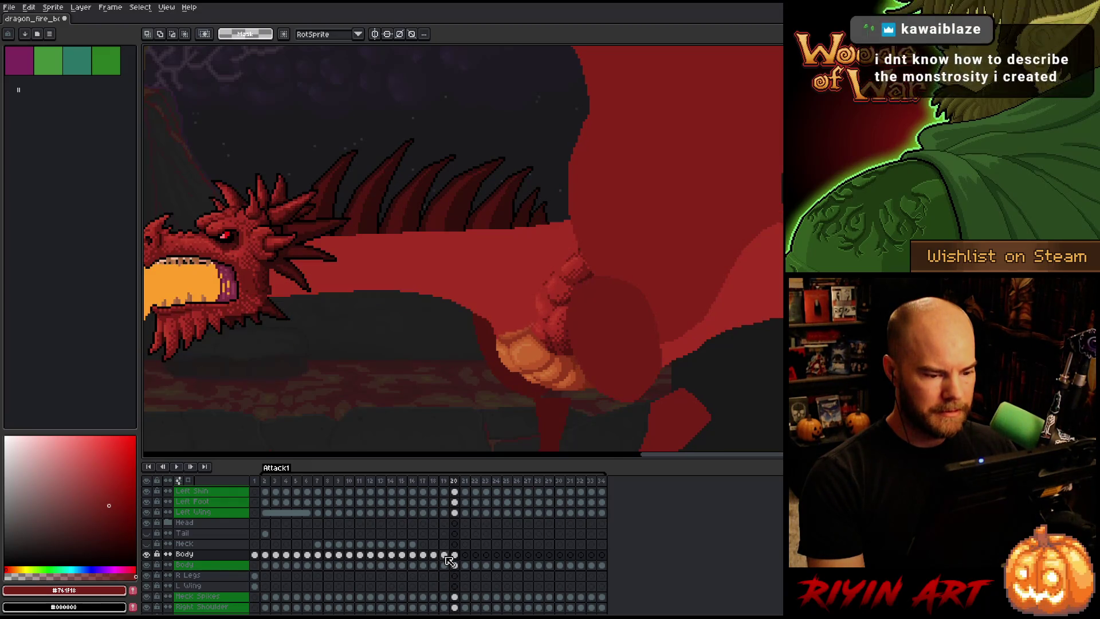
pyautogui.press('Left')
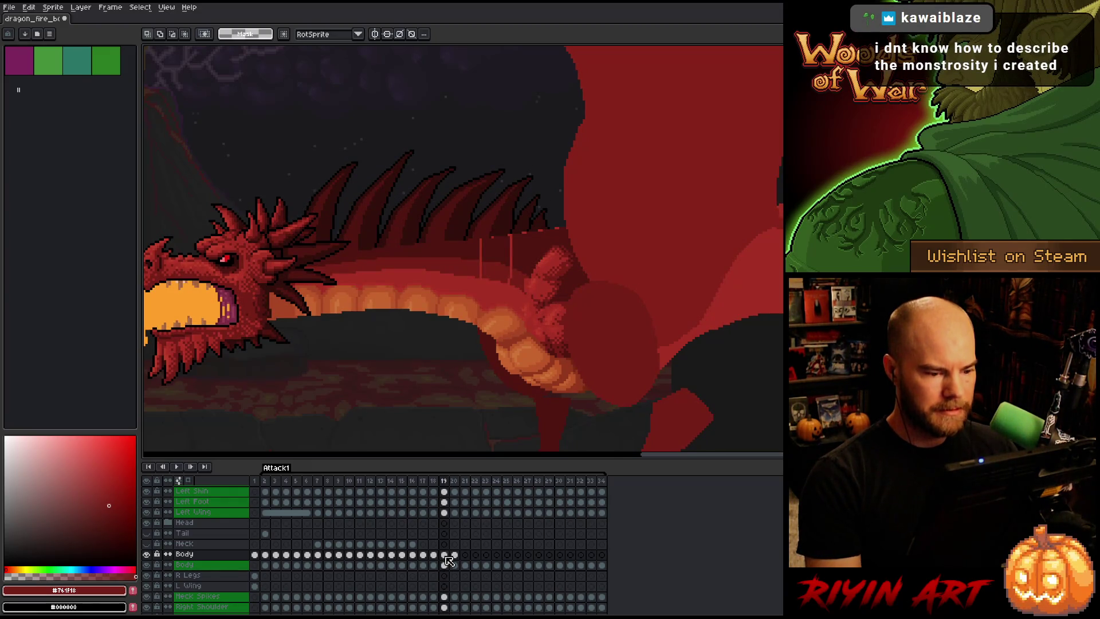
pyautogui.press('b')
# Retouch body pixels on frame 19 with dark red #501612, sampling the surrounding body reds.
pyautogui.keyDown('alt'); pyautogui.click(509, 235); pyautogui.keyUp('alt')
pyautogui.click(512, 257)
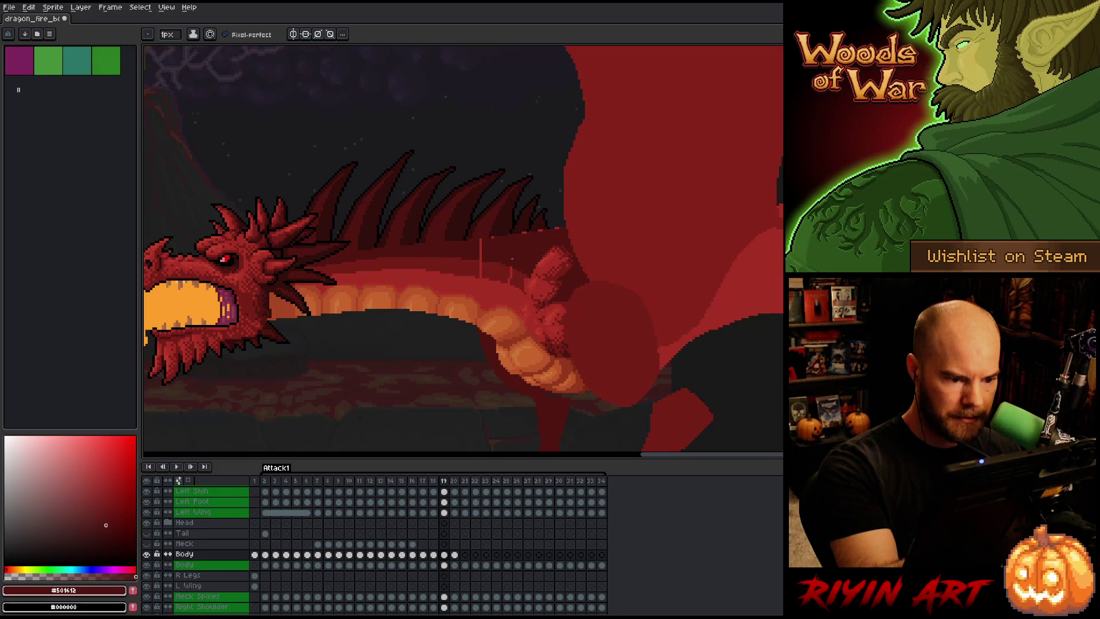
pyautogui.keyDown('alt'); pyautogui.click(511, 270); pyautogui.keyUp('alt')
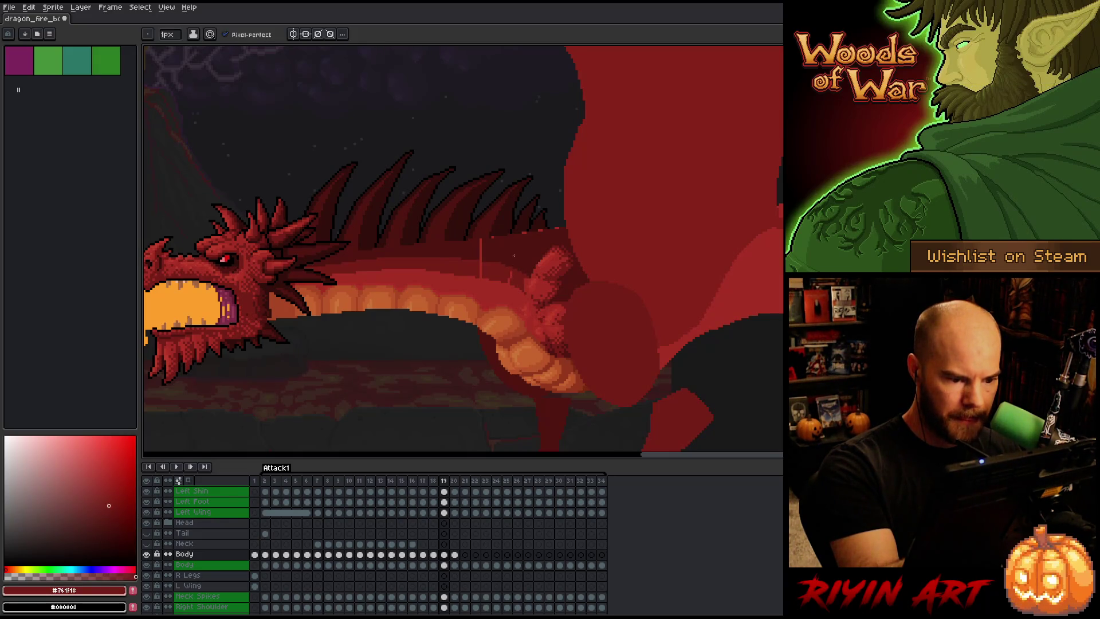
pyautogui.keyDown('alt'); pyautogui.click(516, 256); pyautogui.keyUp('alt')
pyautogui.keyDown('alt'); pyautogui.click(512, 276); pyautogui.keyUp('alt')
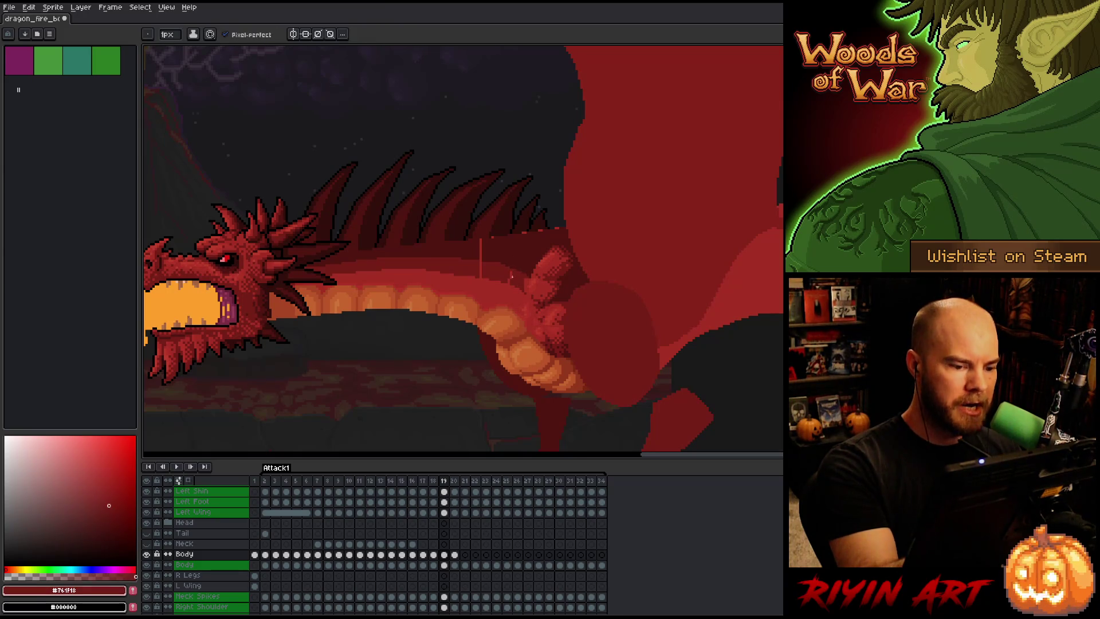
pyautogui.keyDown('alt'); pyautogui.click(481, 263); pyautogui.keyUp('alt')
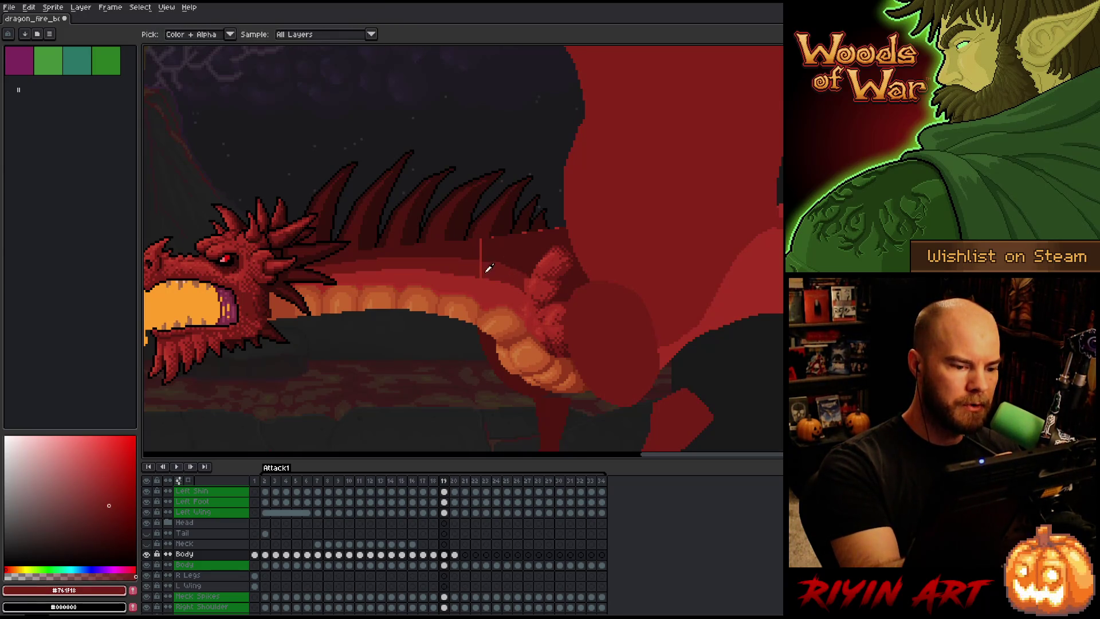
pyautogui.keyDown('alt'); pyautogui.click(484, 250); pyautogui.keyUp('alt')
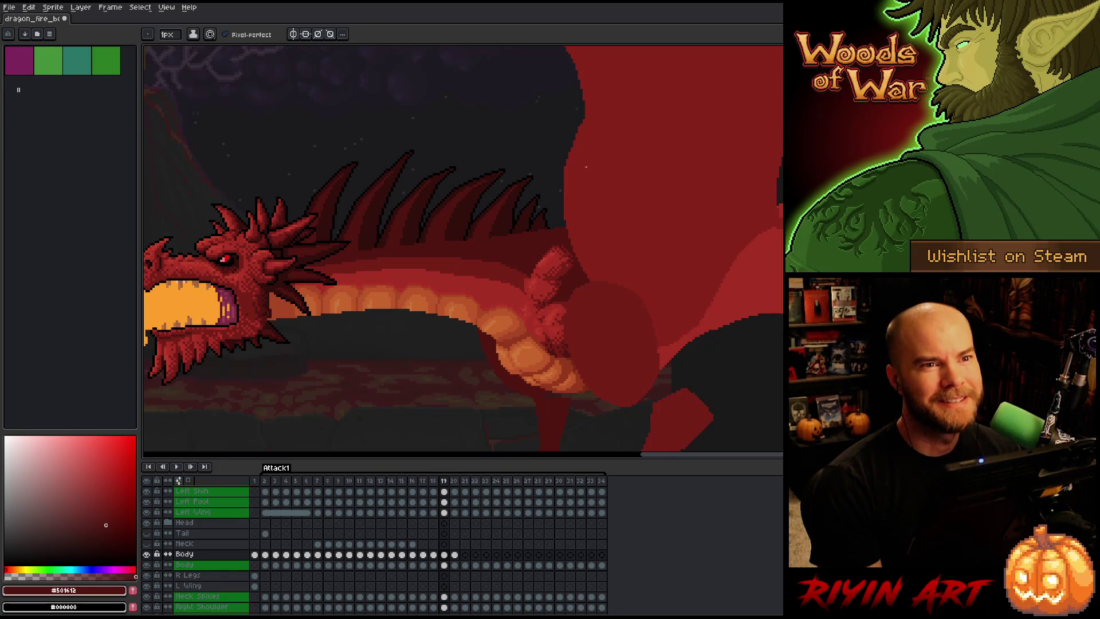
# Save the dragon sprite.
pyautogui.hotkey('ctrl', 's')
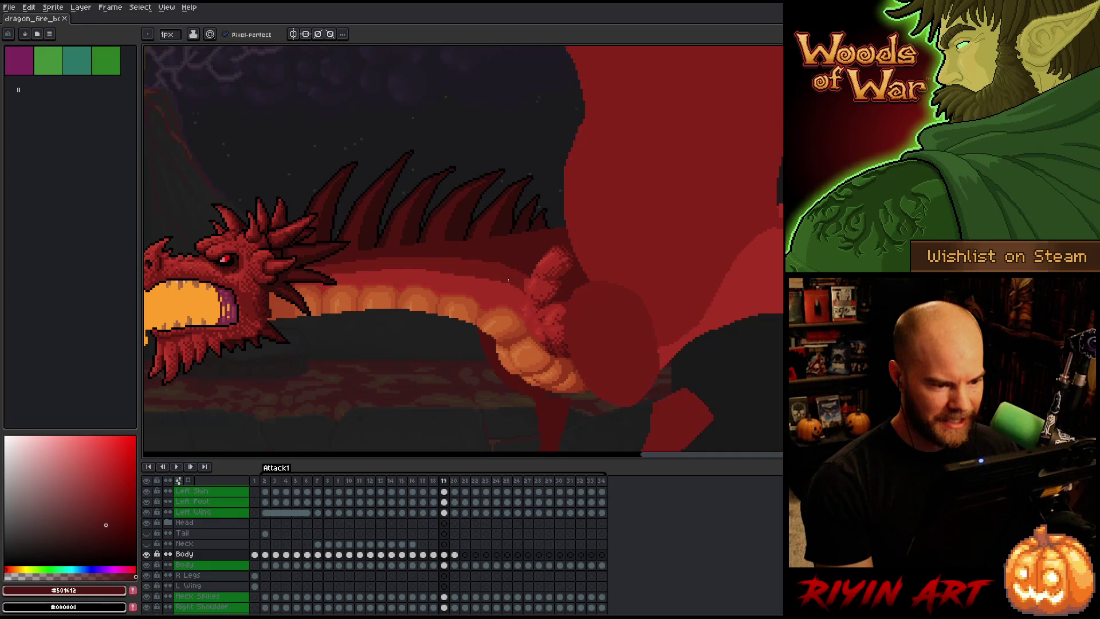
pyautogui.scroll(-1, 502, 265)
pyautogui.scroll(1, 450, 321)
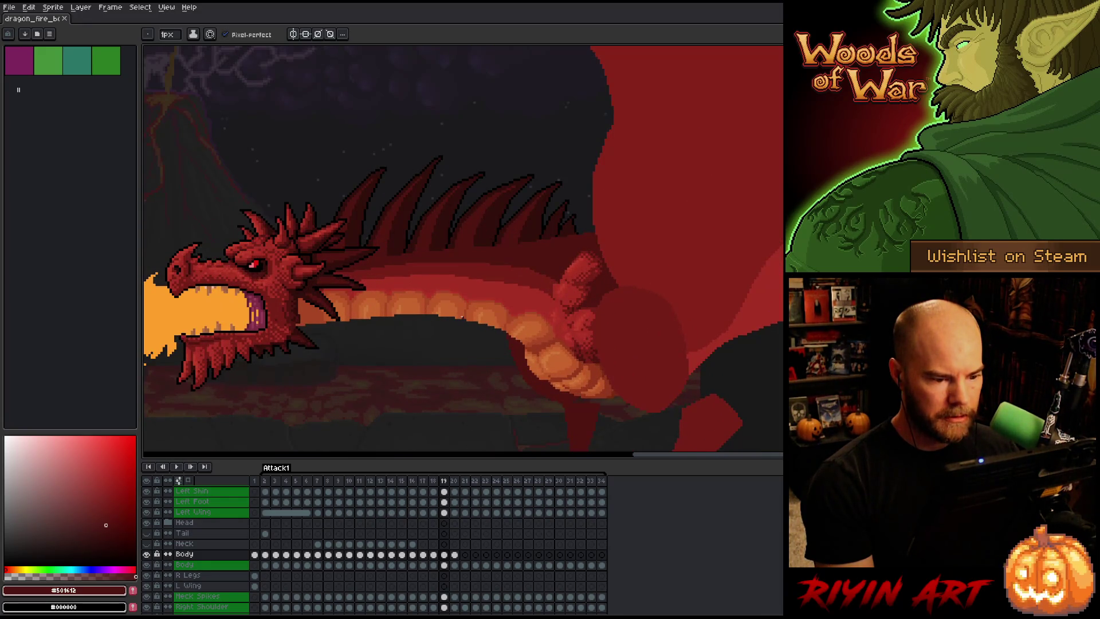
# Sample body red #761F18, check frame 20, and trace an outline beside frame 19's wing root.
pyautogui.keyDown('alt'); pyautogui.click(554, 286); pyautogui.keyUp('alt')
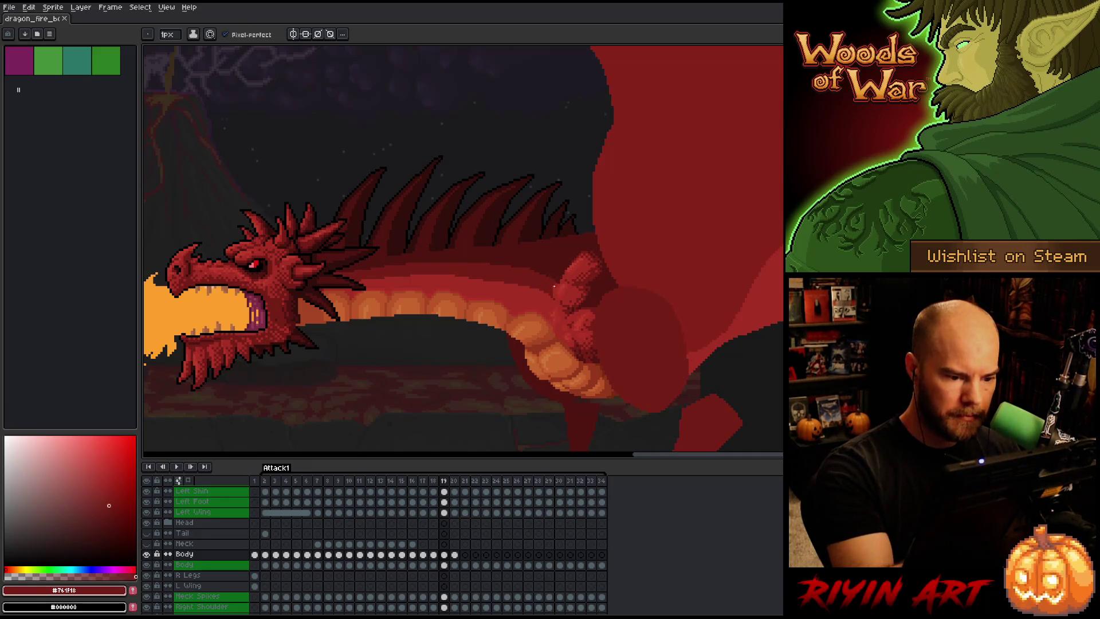
pyautogui.press('space')
pyautogui.moveTo(554, 286)
pyautogui.mouseDown()
pyautogui.moveTo(616, 285)
pyautogui.moveTo(655, 308)
pyautogui.mouseUp()
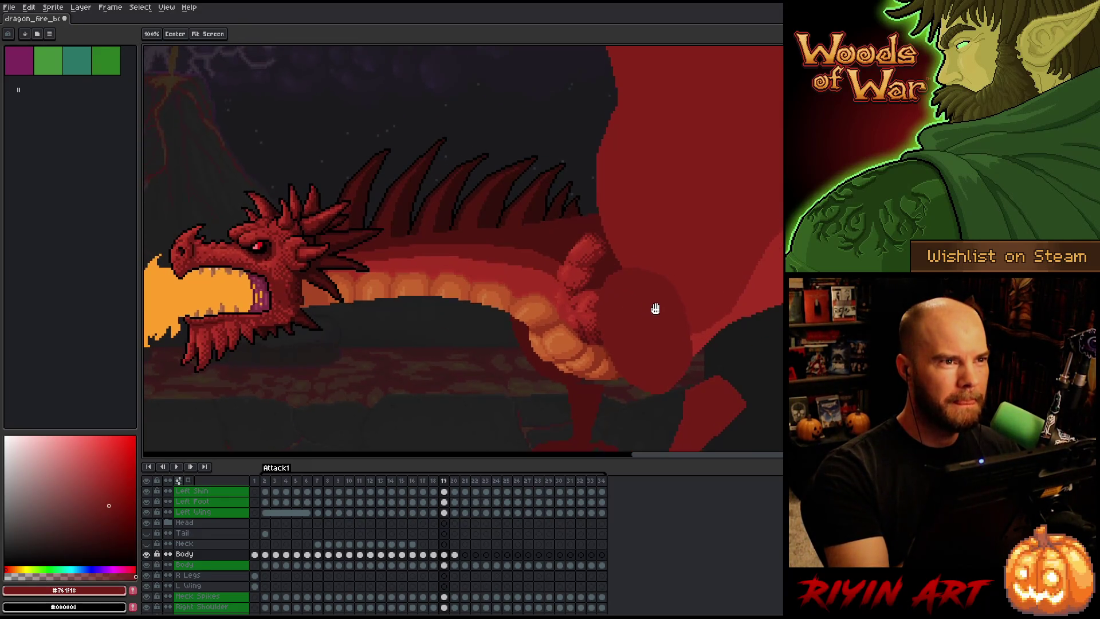
pyautogui.click(455, 554)
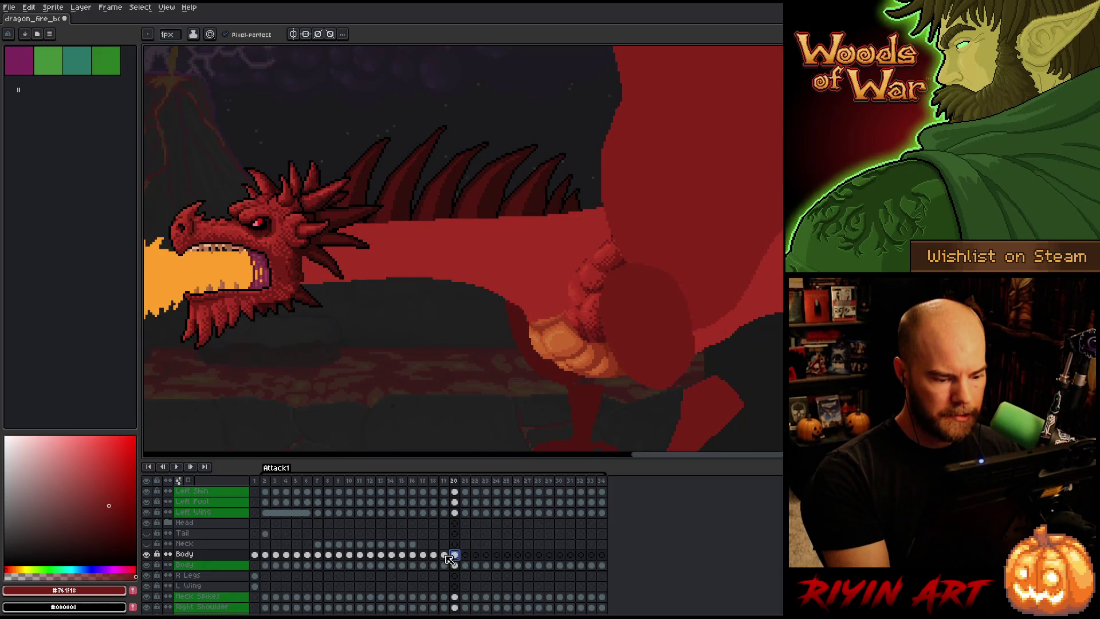
pyautogui.click(444, 555)
pyautogui.press('m')
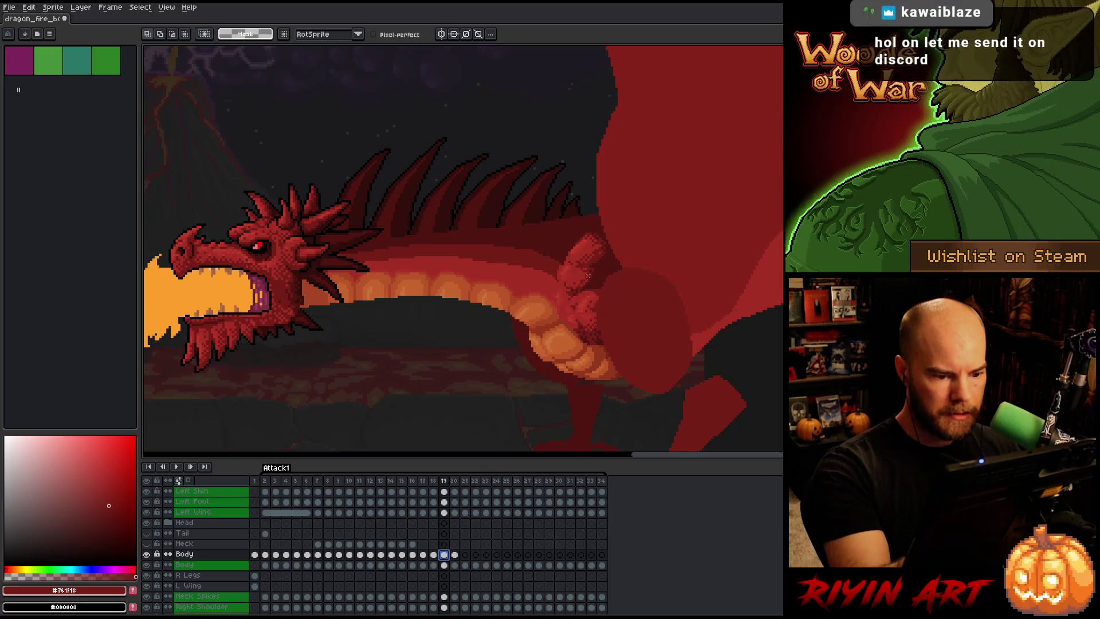
pyautogui.moveTo(615, 213)
pyautogui.mouseDown()
pyautogui.moveTo(630, 289)
pyautogui.moveTo(611, 341)
pyautogui.moveTo(577, 329)
pyautogui.moveTo(547, 245)
pyautogui.moveTo(659, 219)
pyautogui.moveTo(668, 230)
pyautogui.mouseUp()
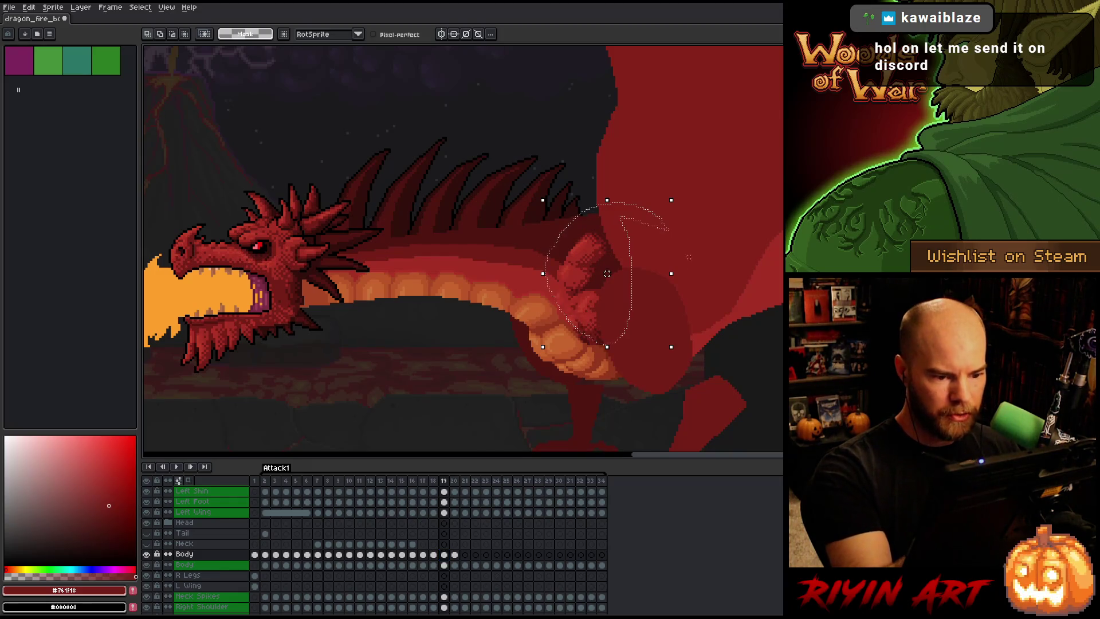
# Select the wing root on frame 20 and nudge it one pixel right.
pyautogui.click(579, 236)
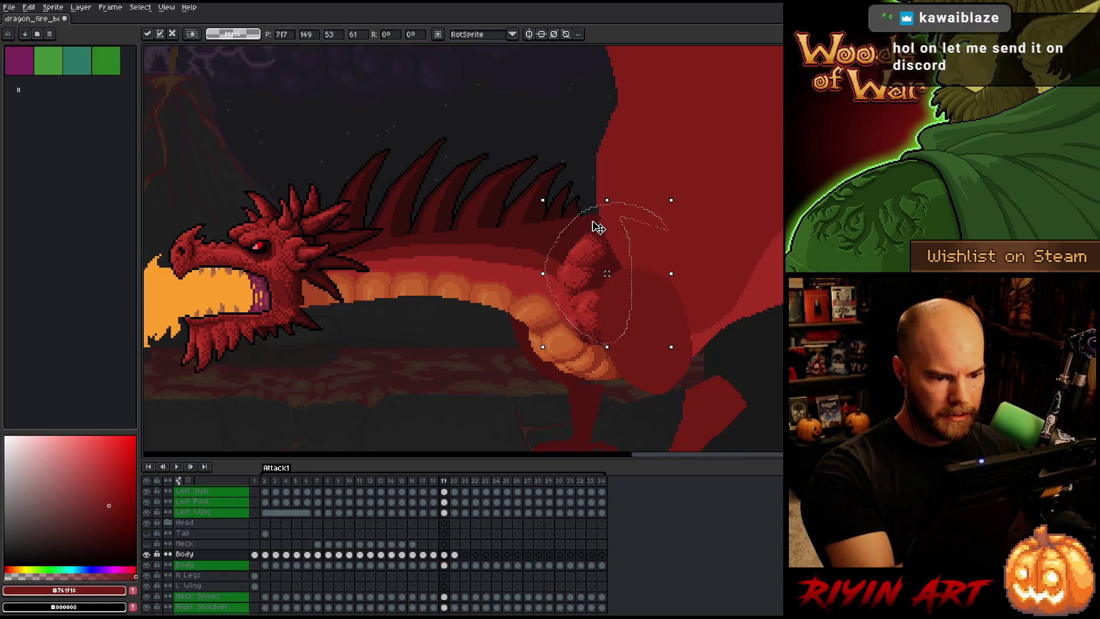
pyautogui.click(456, 554)
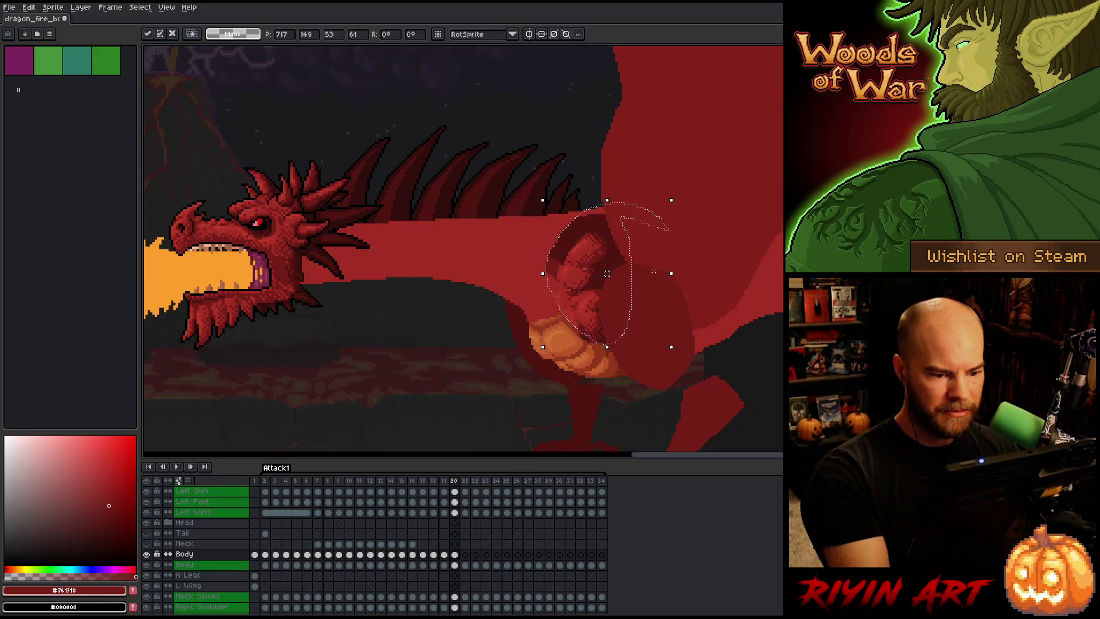
pyautogui.moveTo(649, 172)
pyautogui.mouseDown()
pyautogui.moveTo(642, 245)
pyautogui.moveTo(585, 288)
pyautogui.moveTo(601, 166)
pyautogui.mouseUp()
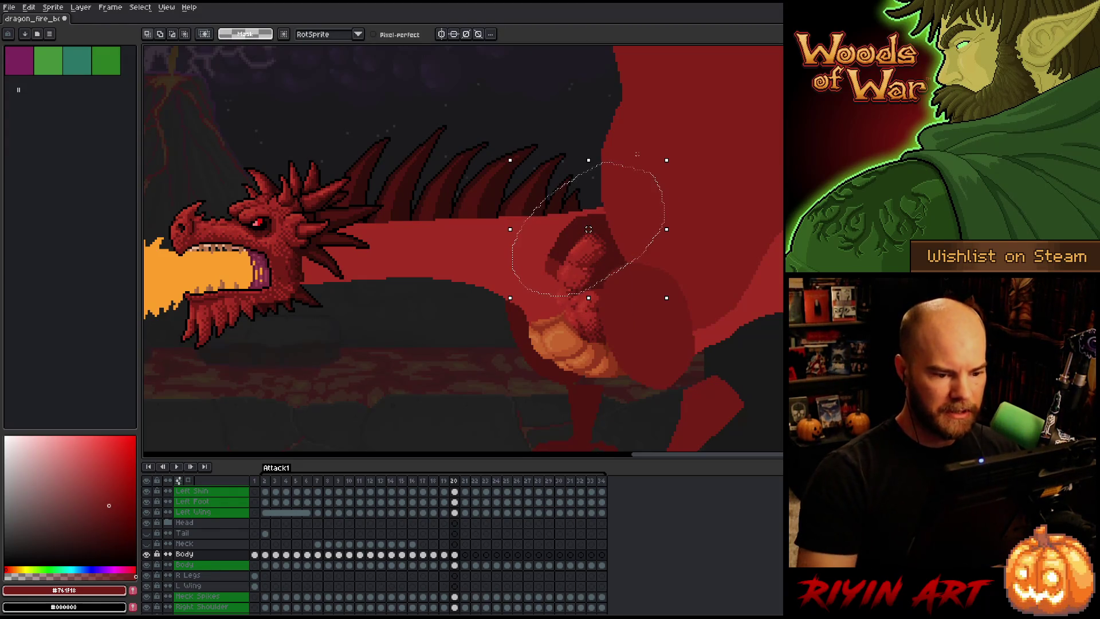
pyautogui.click(637, 154)
pyautogui.press('Right')
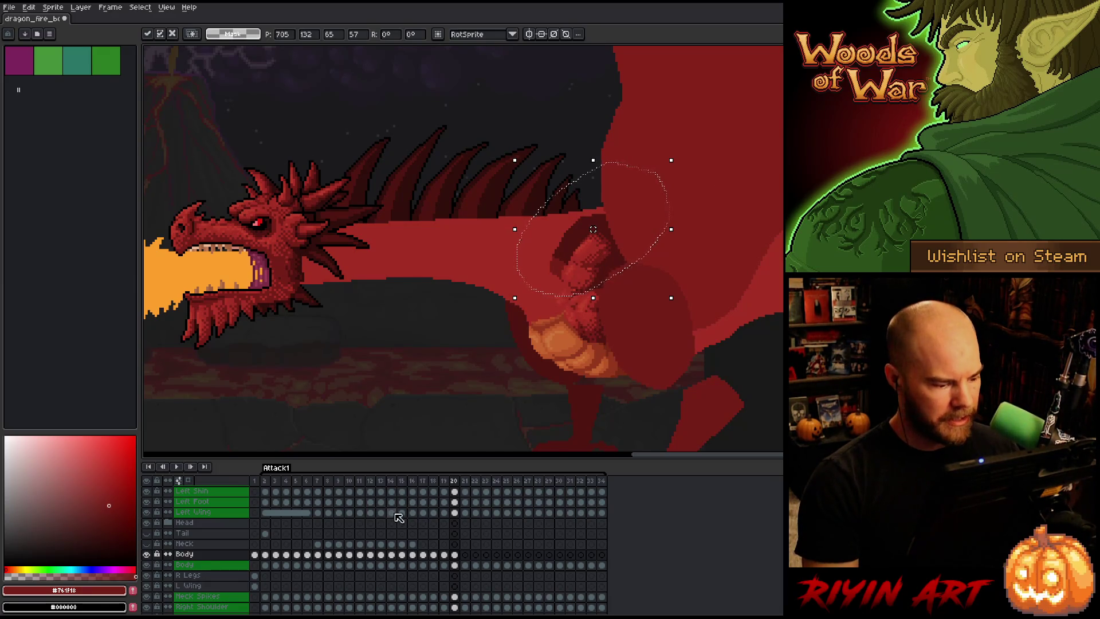
# Check frame 2's pose, then re-outline the shoulder area on frame 20.
pyautogui.click(265, 554)
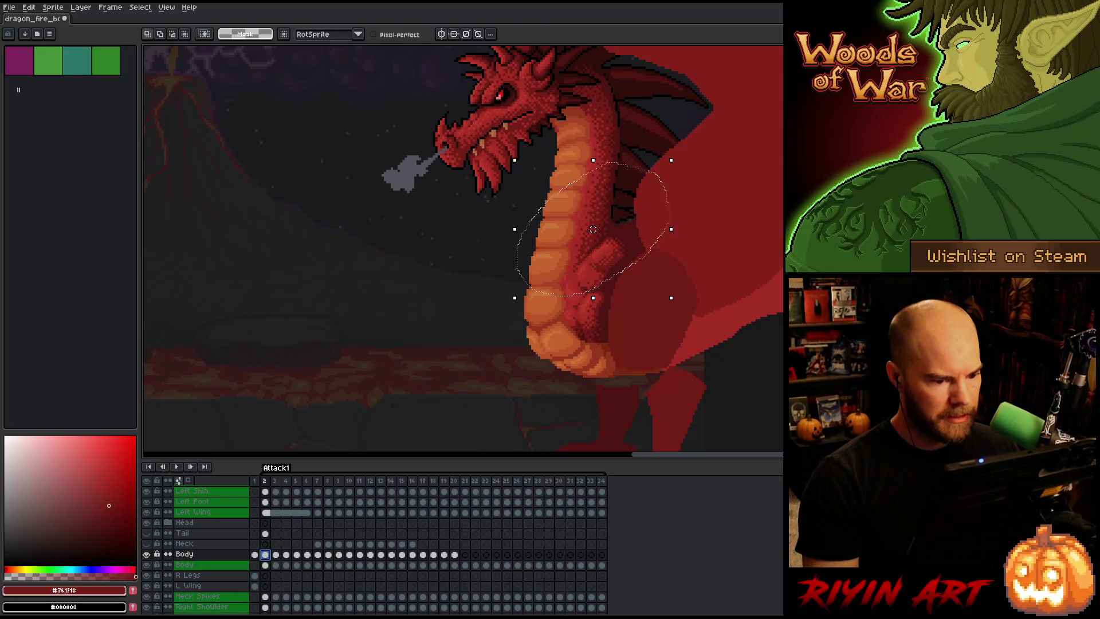
pyautogui.click(454, 555)
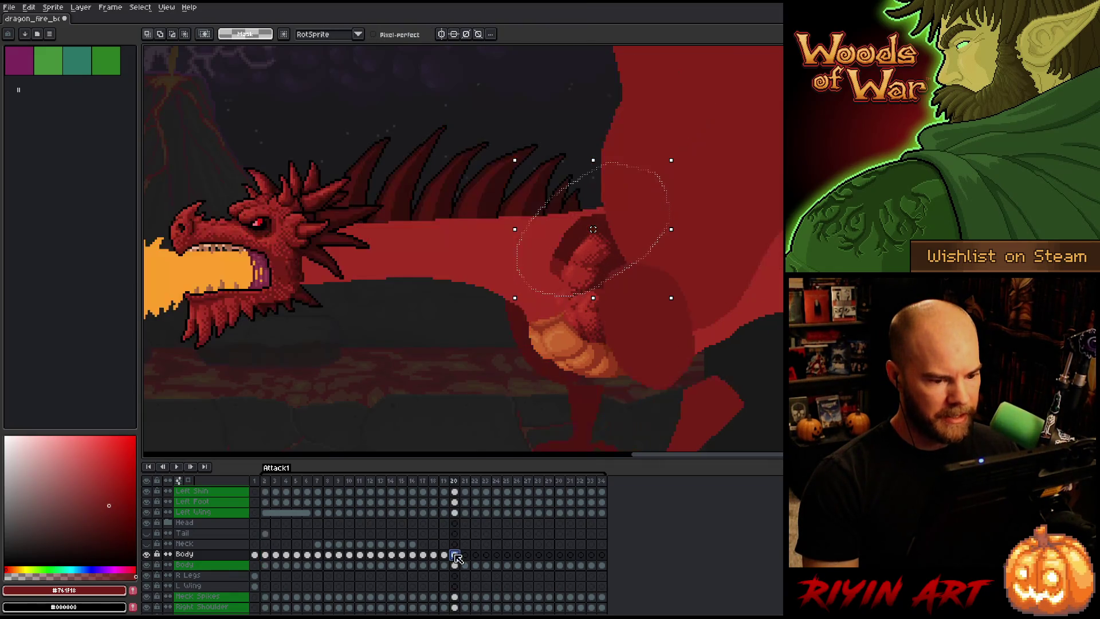
pyautogui.moveTo(750, 126); pyautogui.dragTo(629, 262)
pyautogui.moveTo(572, 199); pyautogui.dragTo(739, 155)
pyautogui.press('Return')
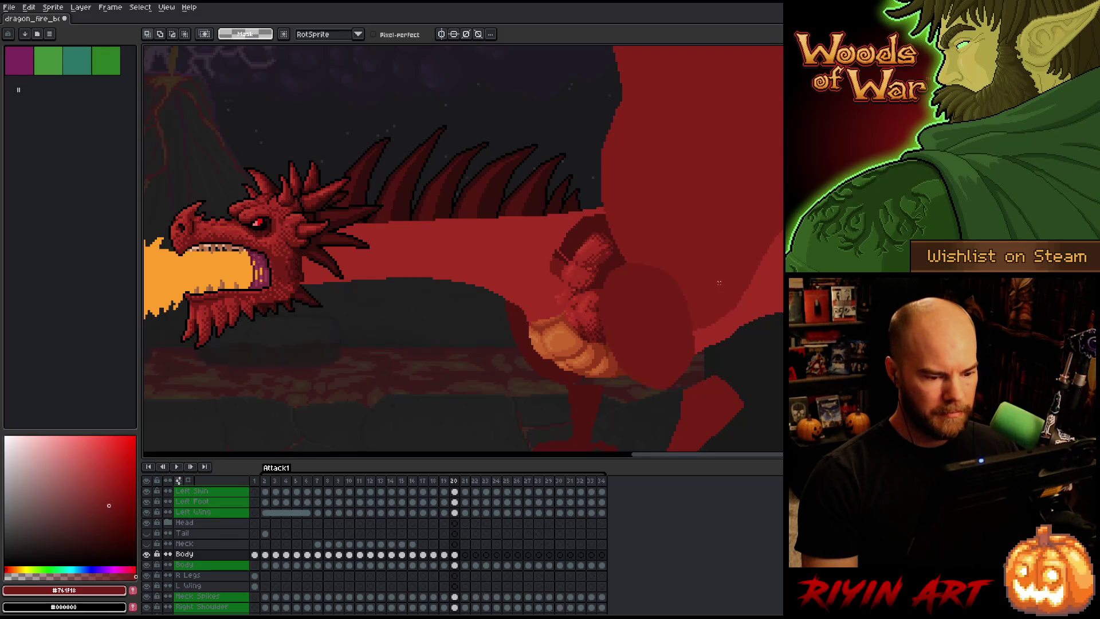
pyautogui.hotkey('ctrl', 'z')
pyautogui.hotkey('ctrl', 'y')
pyautogui.hotkey('ctrl', 'z')
pyautogui.hotkey('ctrl', 'y')
pyautogui.moveTo(656, 207)
pyautogui.mouseDown()
pyautogui.moveTo(644, 299)
pyautogui.moveTo(569, 315)
pyautogui.moveTo(521, 208)
pyautogui.moveTo(652, 172)
pyautogui.mouseUp()
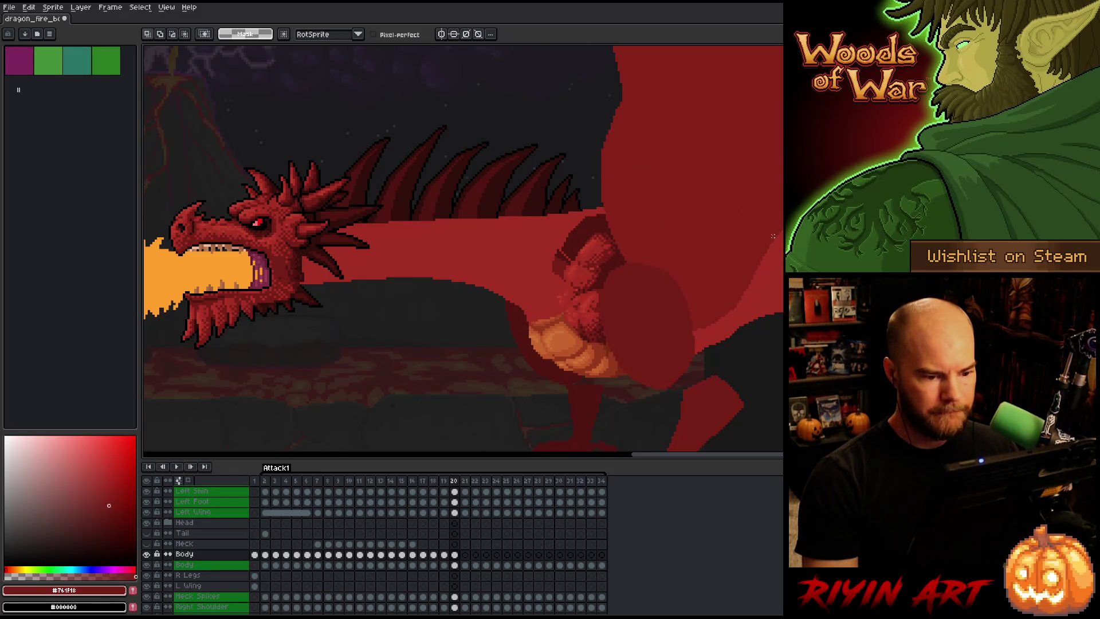
# Compare frames 19 and 20, then outline the wing edge for another selection.
pyautogui.press('Left')
pyautogui.press('Right')
pyautogui.press('Left')
pyautogui.press('Right')
pyautogui.press('Left')
pyautogui.press('Right')
pyautogui.press('Left')
pyautogui.press('Right')
pyautogui.press('Left')
pyautogui.press('Right')
pyautogui.press('Left')
pyautogui.press('Right')
pyautogui.moveTo(635, 205)
pyautogui.mouseDown()
pyautogui.moveTo(590, 280)
pyautogui.moveTo(539, 232)
pyautogui.moveTo(642, 207)
pyautogui.mouseUp()
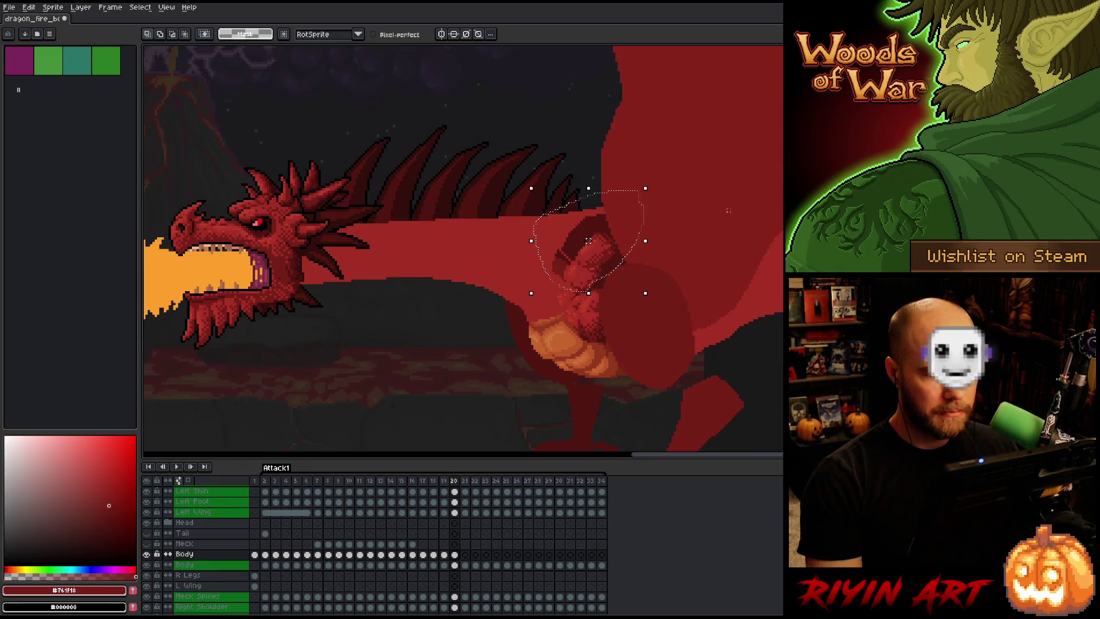
# Flip between attack frames 18, 19 and 20 to compare the dragon's pose, ending on frame 19.
pyautogui.press('Left')
pyautogui.press('Right')
pyautogui.press('Left')
pyautogui.press('Left')
pyautogui.press('Right')
pyautogui.press('Left')
pyautogui.press('Right')
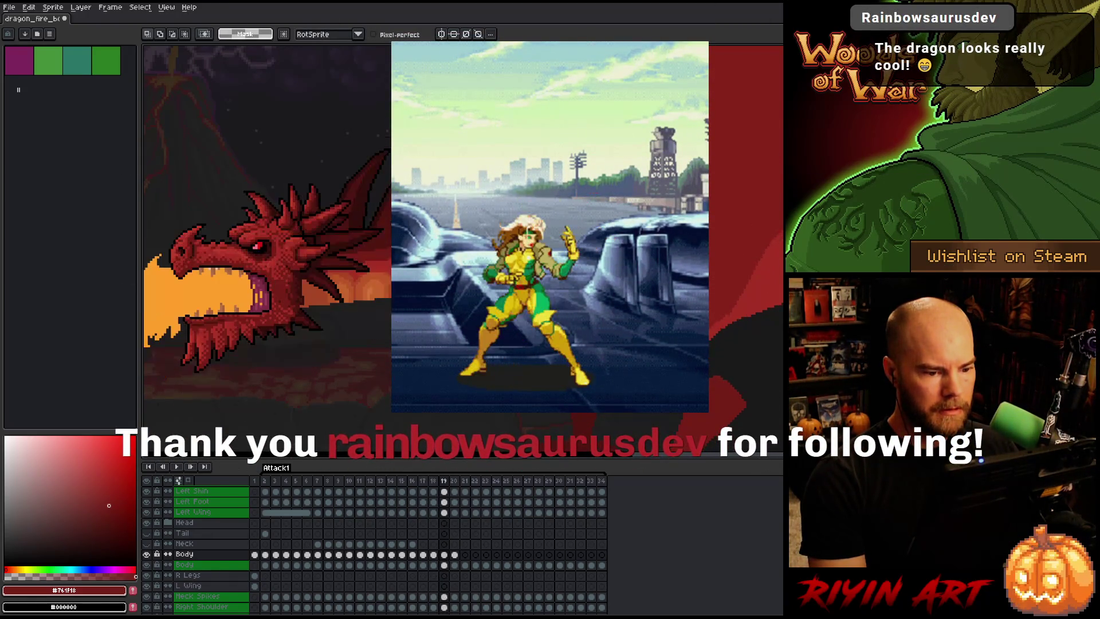
pyautogui.press('Right')
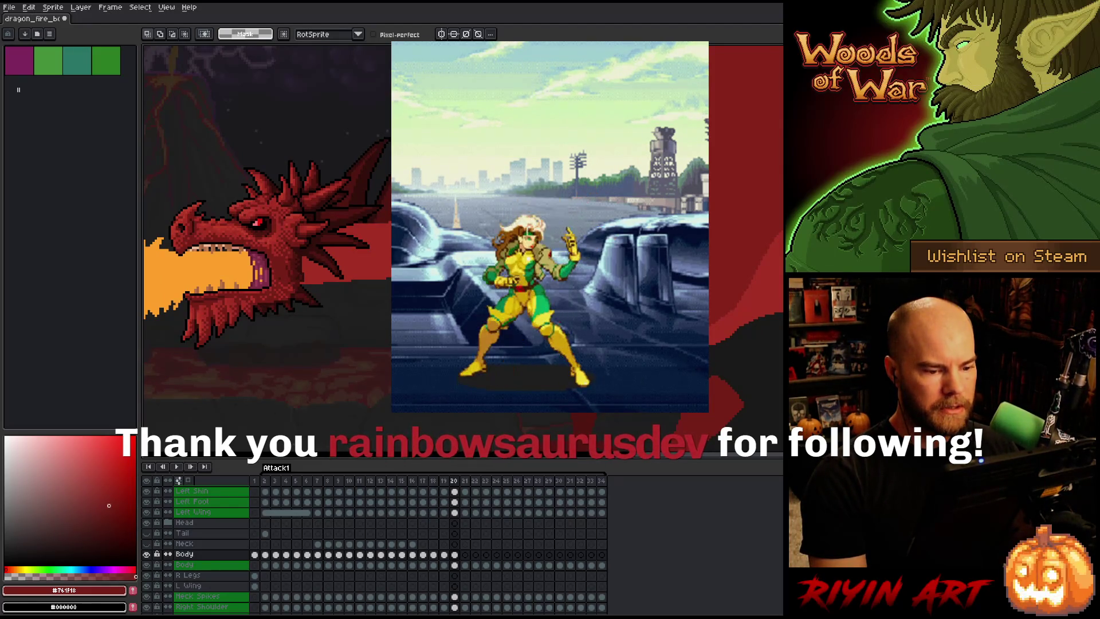
pyautogui.press('Left')
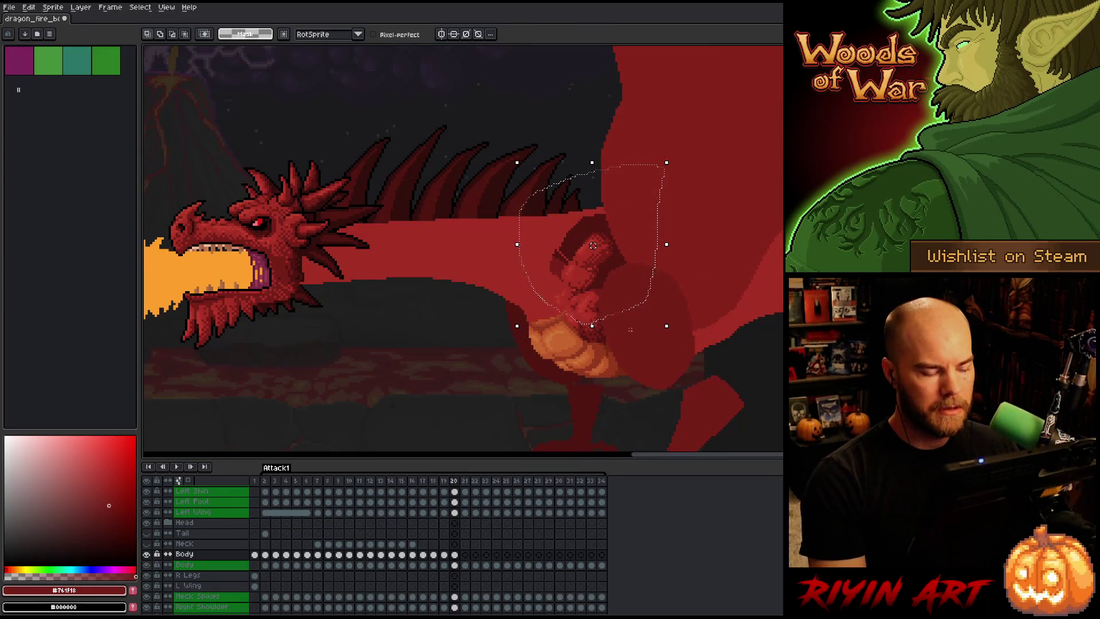
pyautogui.press('Left')
pyautogui.press('Right')
# Select and adjust a small shoulder patch on frame 19, then compare it against frame 20.
pyautogui.hotkey('ctrl', 'd')
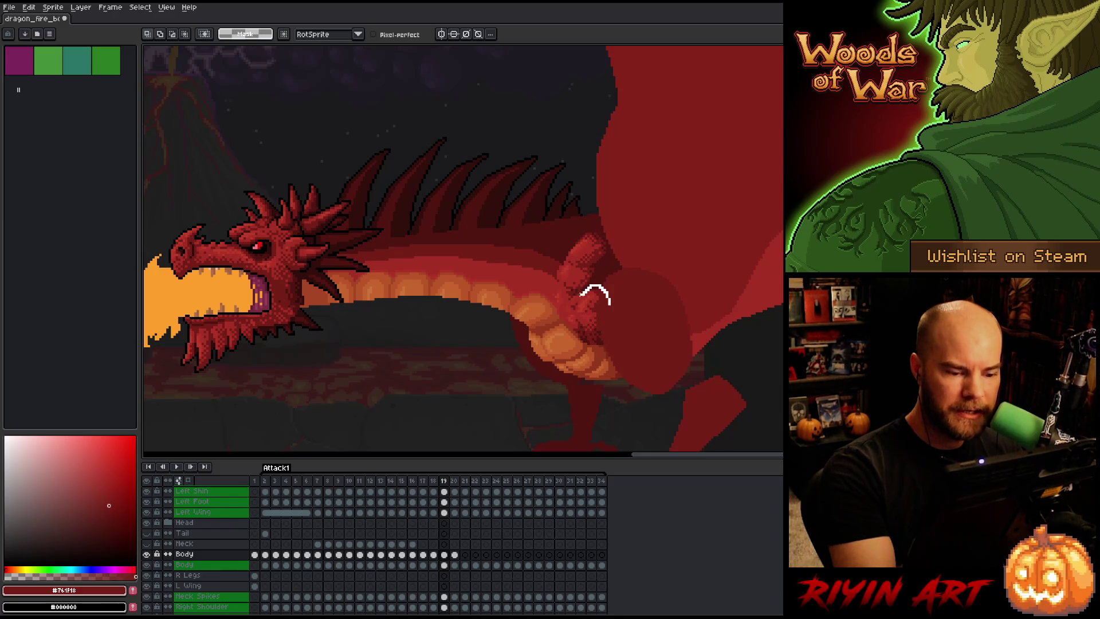
pyautogui.moveTo(591, 307)
pyautogui.mouseDown()
pyautogui.moveTo(571, 295)
pyautogui.moveTo(651, 302)
pyautogui.mouseUp()
pyautogui.press('Return')
pyautogui.press('Left')
pyautogui.press('Right')
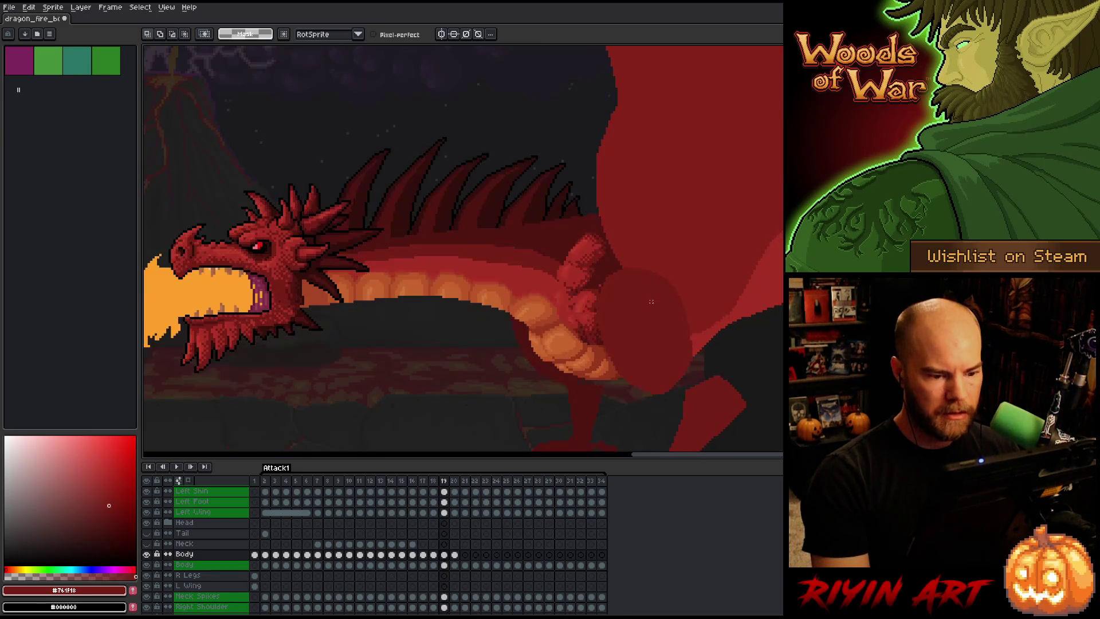
pyautogui.press('Right')
pyautogui.press('Left')
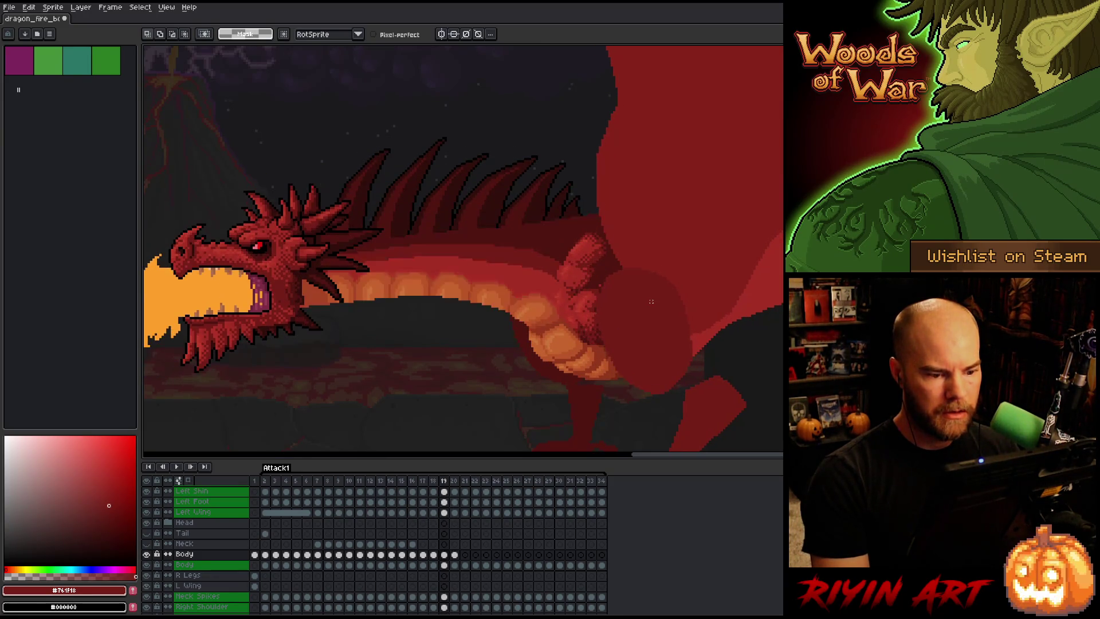
pyautogui.press('Right')
pyautogui.press('Left')
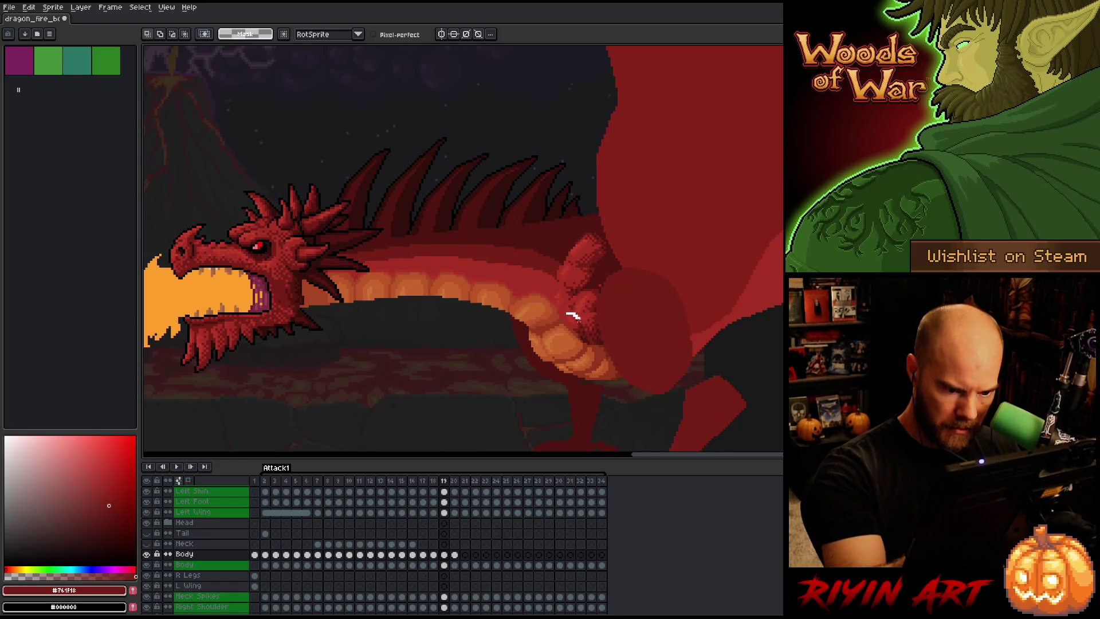
# Reposition a small 9×9 chest patch on frame 19 and drop the selection.
pyautogui.moveTo(559, 307); pyautogui.dragTo(584, 333)
pyautogui.click(572, 320)
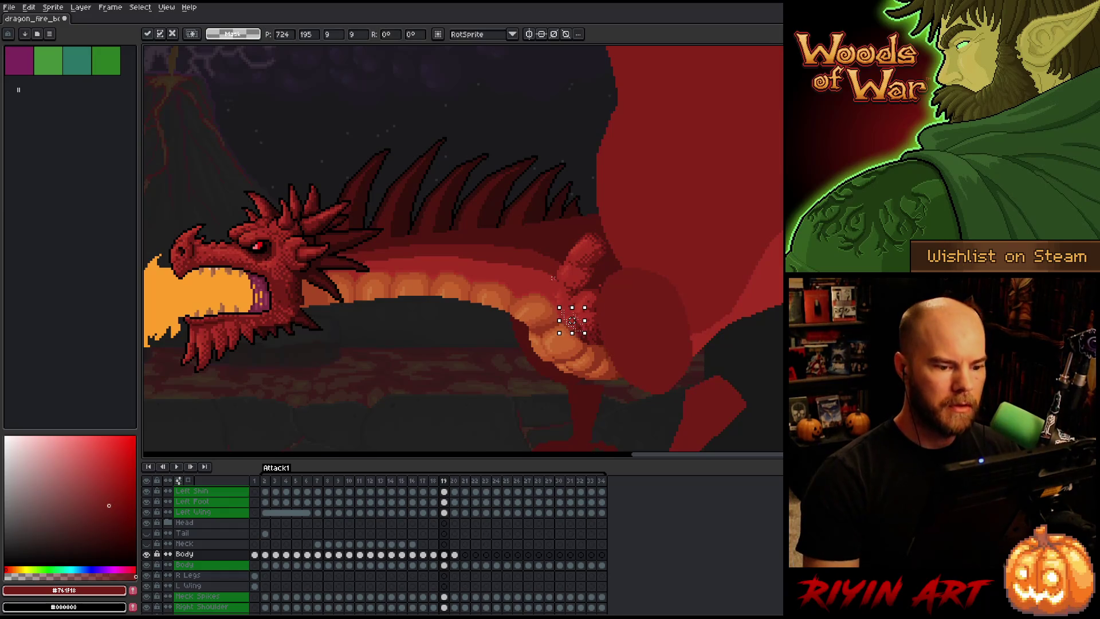
pyautogui.hotkey('ctrl', 'd')
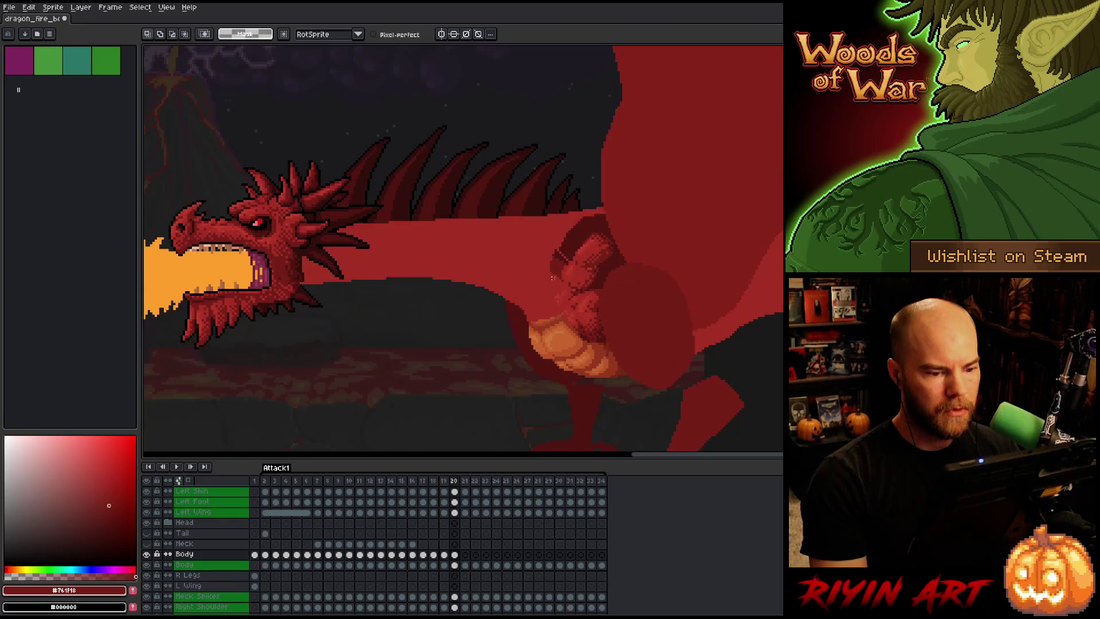
# Switch to the Pencil and sample the dark background colour.
pyautogui.press('b')
pyautogui.hscroll(5, 606, 265)
pyautogui.keyDown('alt'); pyautogui.click(607, 265); pyautogui.keyUp('alt')
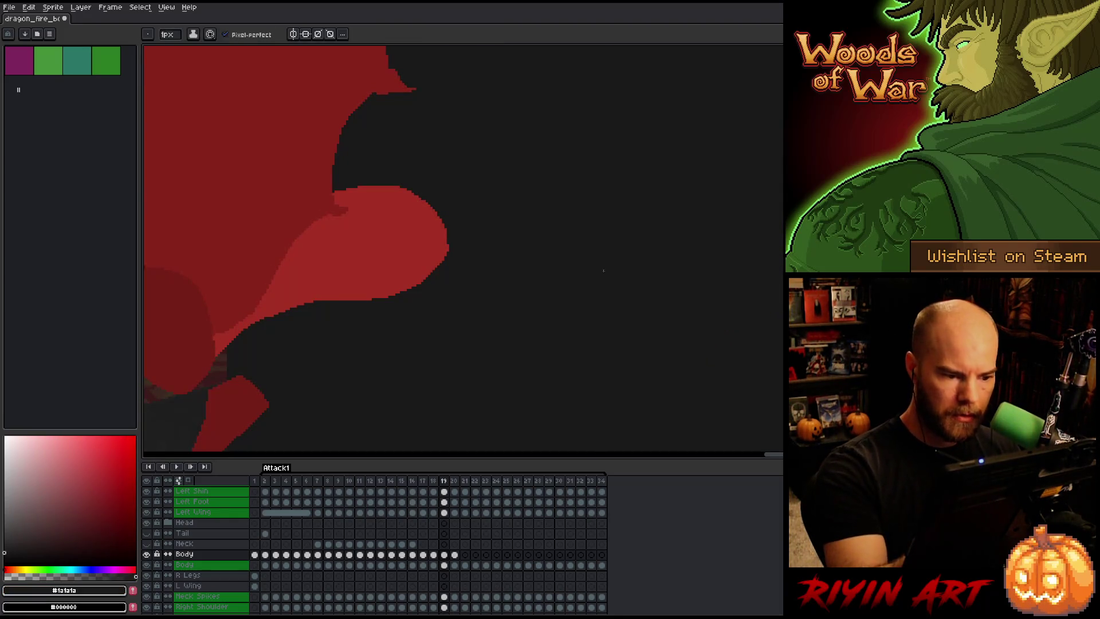
# Pick the deep red shading colour, save the sprite with Ctrl+S, and jump to attack frame 17.
pyautogui.scroll(-3, 629, 339)
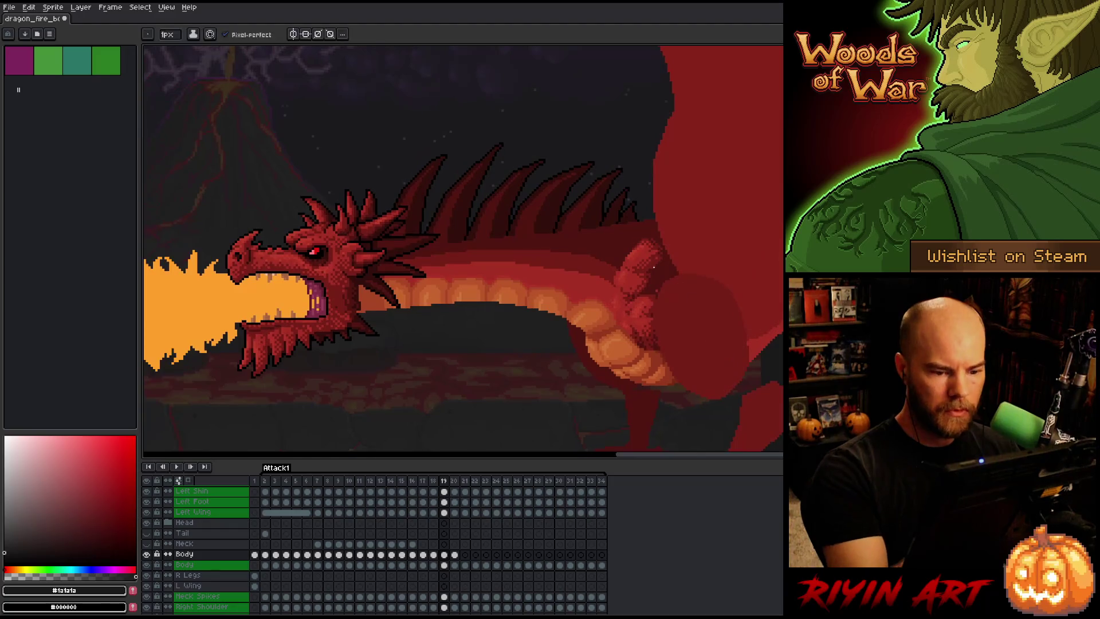
pyautogui.keyDown('alt'); pyautogui.click(656, 290); pyautogui.keyUp('alt')
pyautogui.hotkey('ctrl', 's')
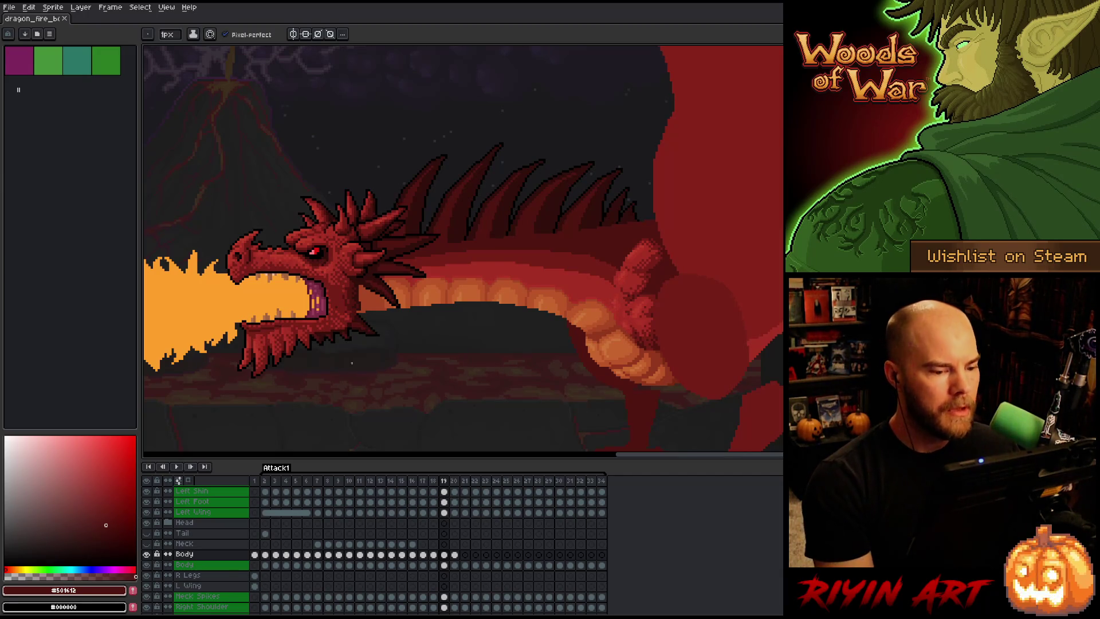
pyautogui.click(423, 481)
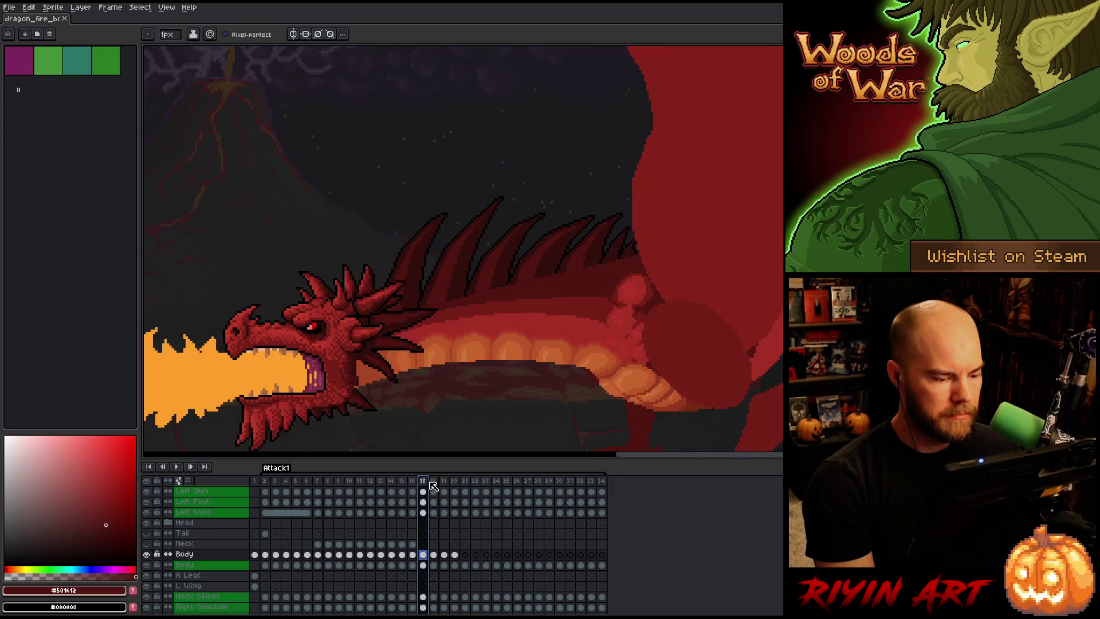
# Play the Attack1 animation and zoom in on the dragon's head and neck as it loops.
pyautogui.press('Return')
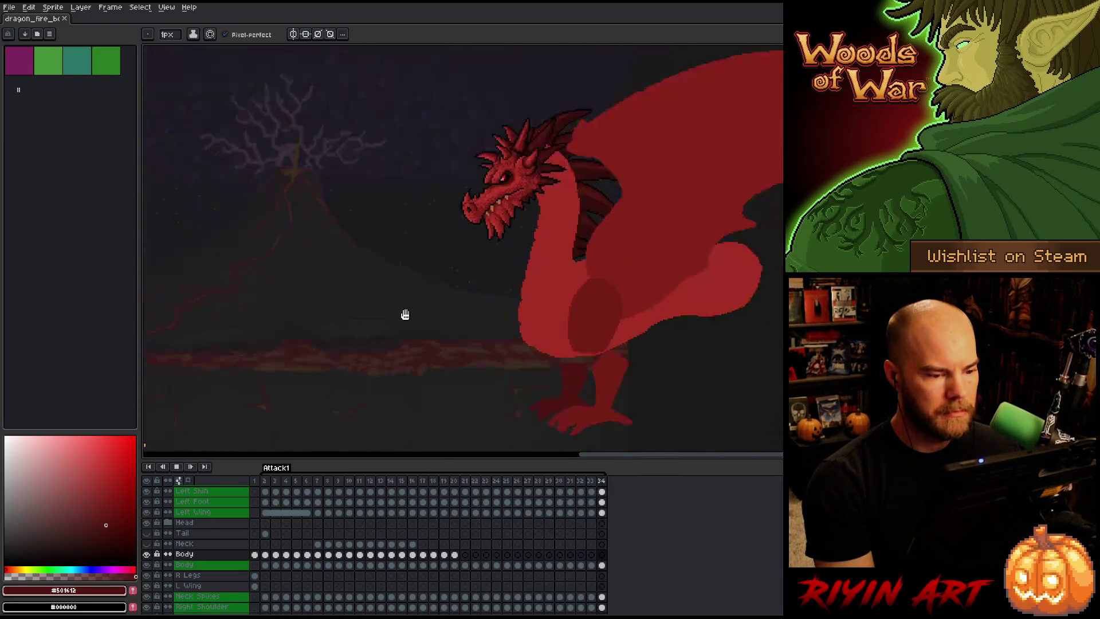
pyautogui.scroll(-2, 405, 315)
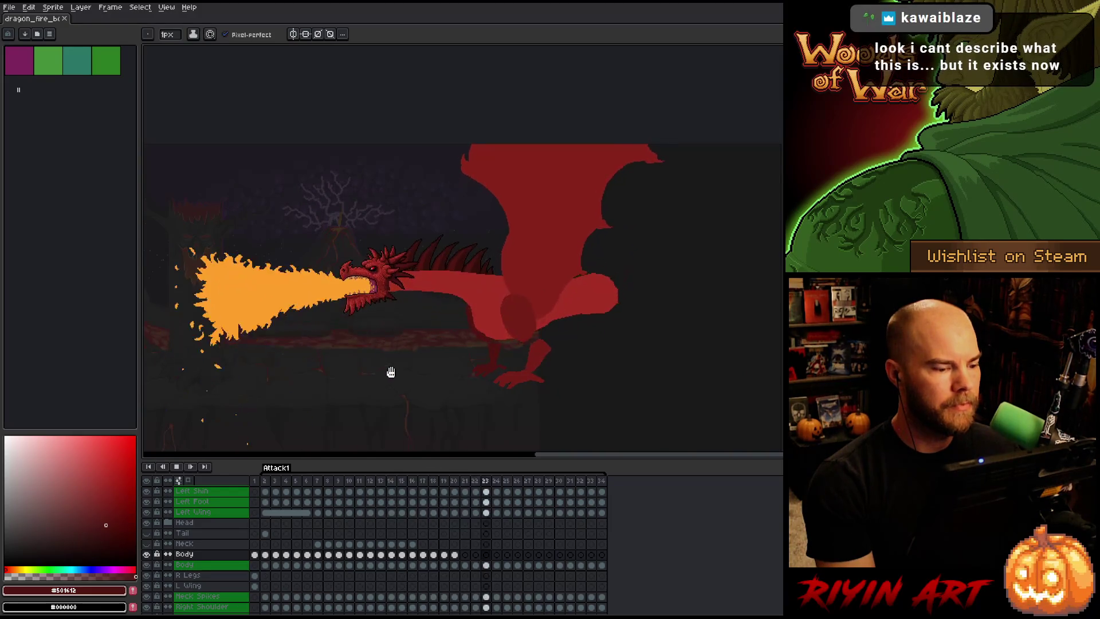
pyautogui.scroll(2, 395, 344)
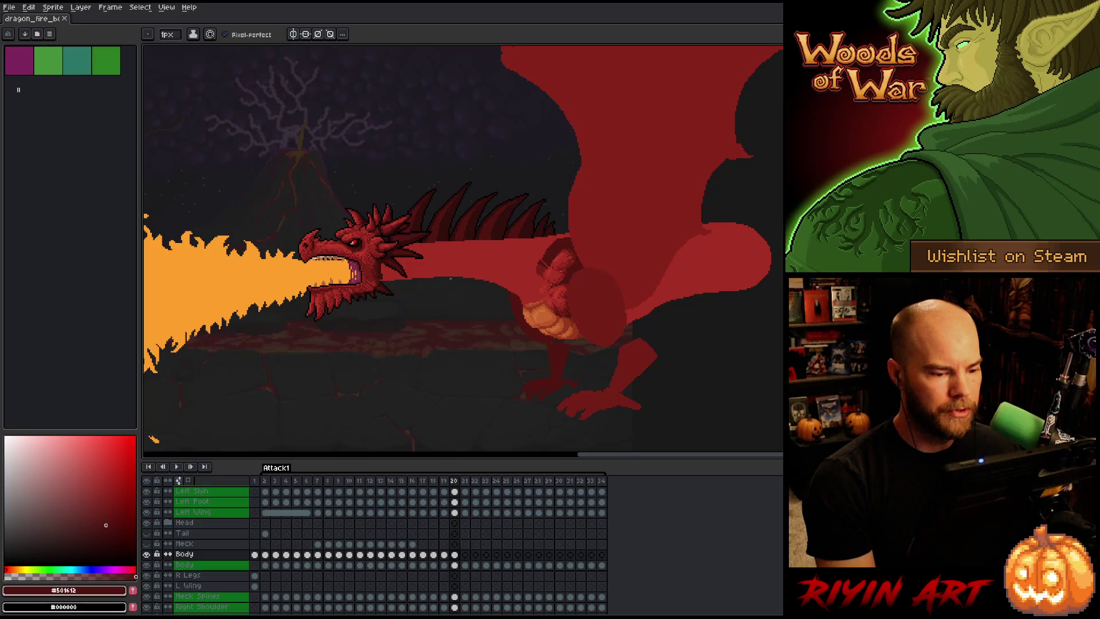
pyautogui.scroll(3, 450, 278)
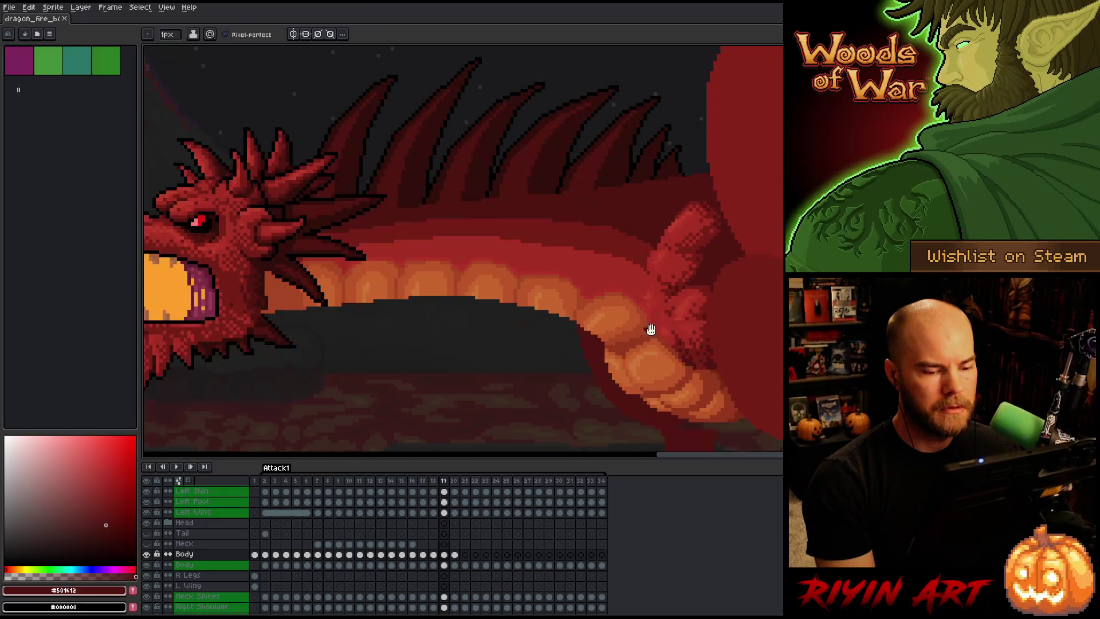
# Stop playback on frame 20 and lasso-select the shoulder area, committing the transform.
pyautogui.moveTo(650, 330); pyautogui.dragTo(487, 349)
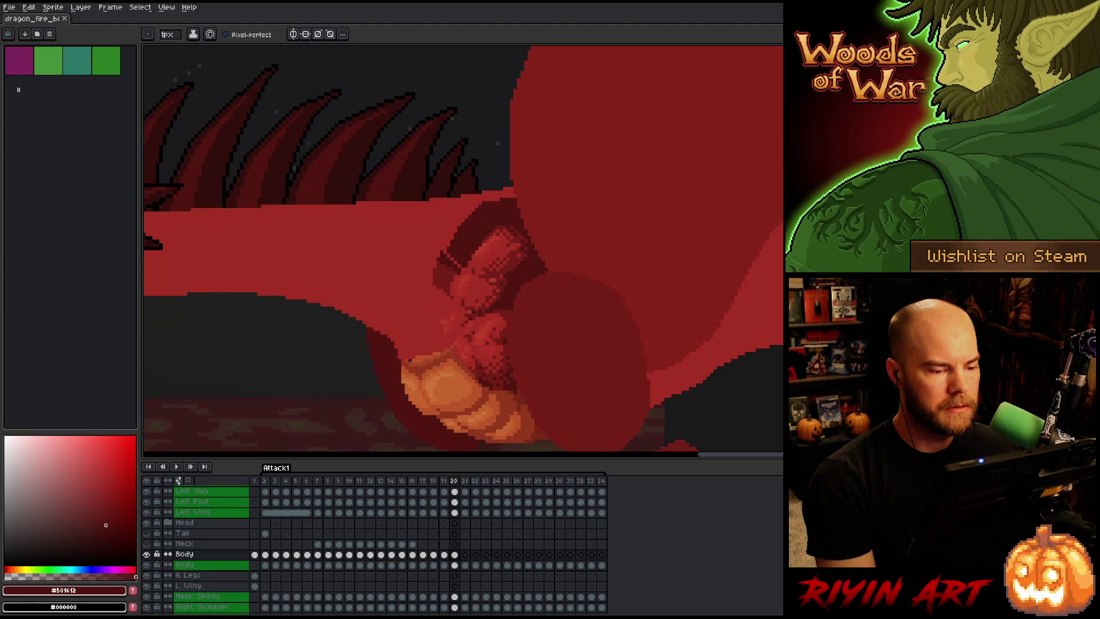
pyautogui.press('Return')
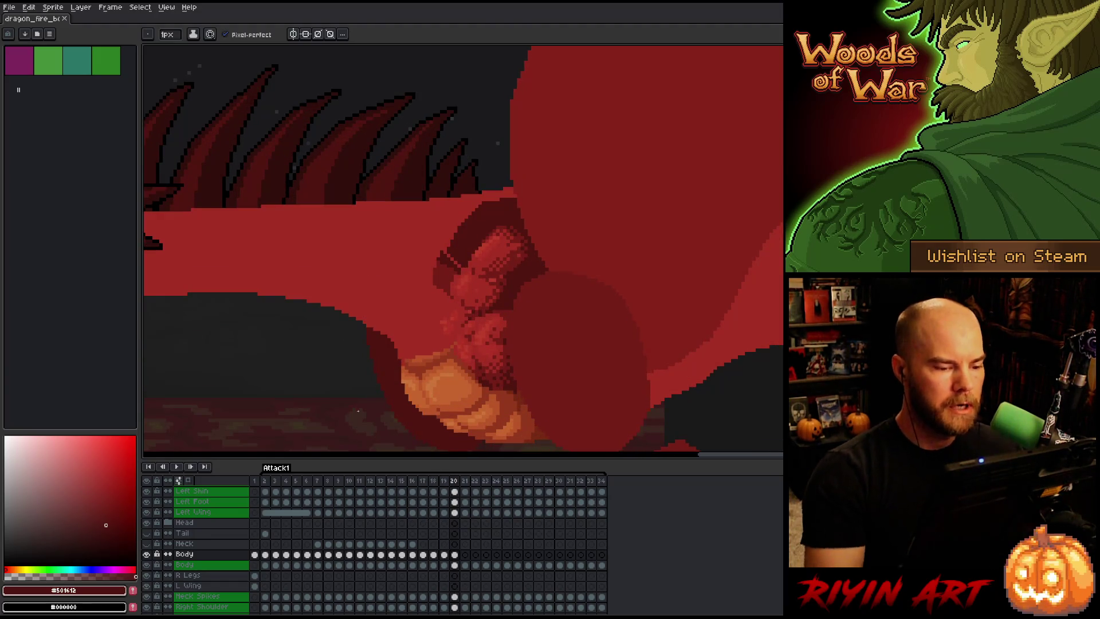
pyautogui.press('m')
pyautogui.moveTo(546, 146)
pyautogui.mouseDown()
pyautogui.moveTo(544, 360)
pyautogui.moveTo(506, 378)
pyautogui.moveTo(474, 372)
pyautogui.moveTo(411, 284)
pyautogui.moveTo(620, 107)
pyautogui.mouseUp()
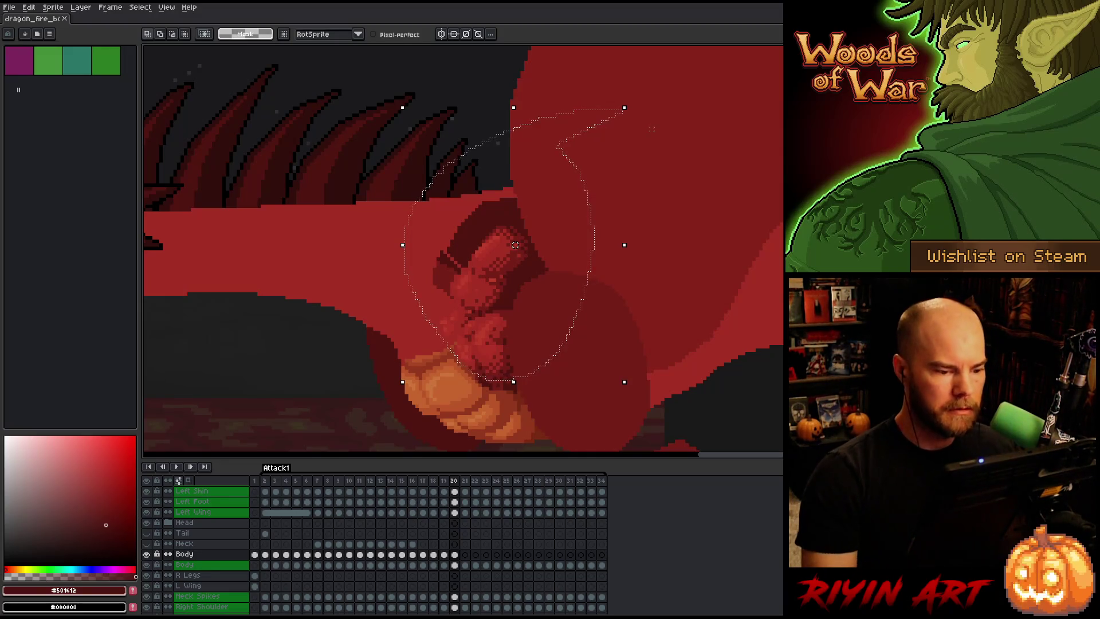
pyautogui.hotkey('ctrl', 't')
pyautogui.press('Return')
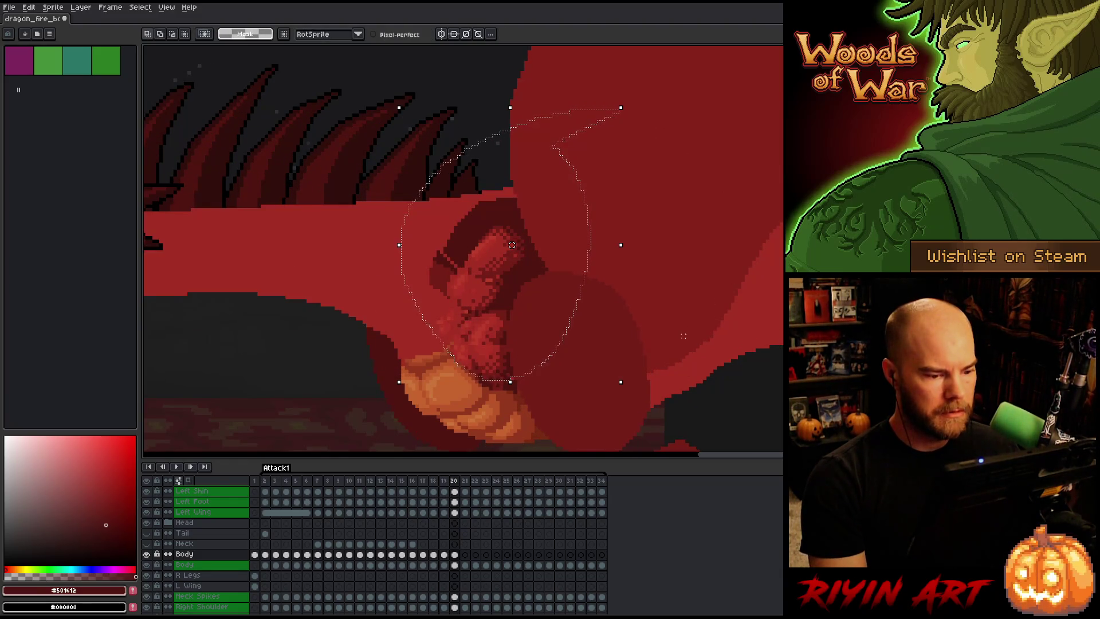
# Lasso the lower shoulder and compare frames 19, 20 and 21, landing on frame 19.
pyautogui.moveTo(590, 319)
pyautogui.mouseDown()
pyautogui.moveTo(453, 309)
pyautogui.moveTo(446, 337)
pyautogui.moveTo(476, 371)
pyautogui.moveTo(580, 397)
pyautogui.mouseUp()
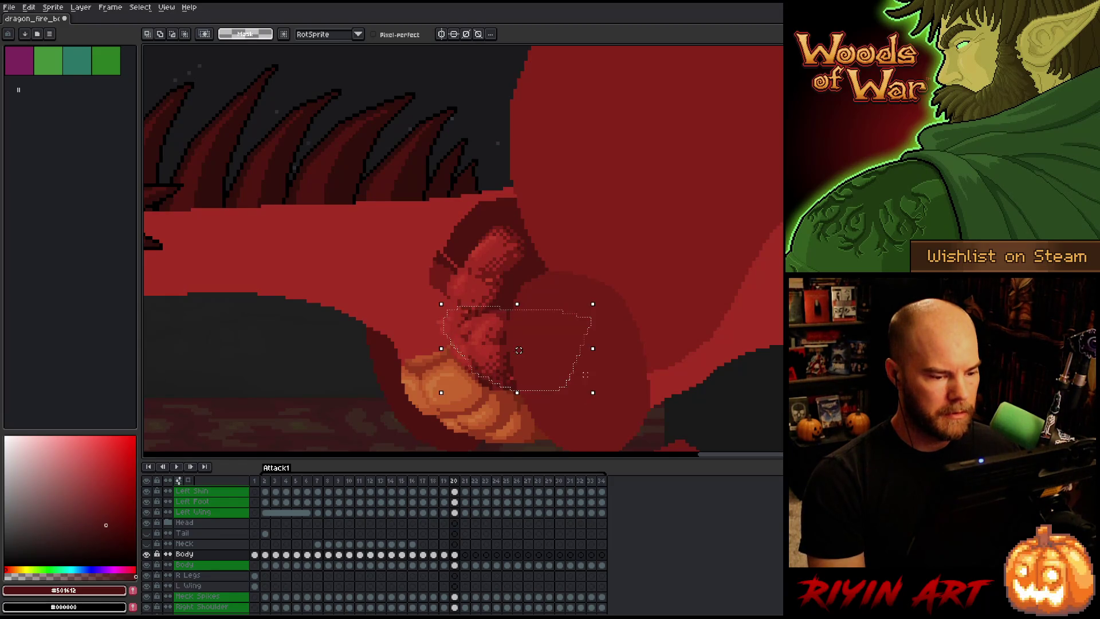
pyautogui.press(',')
pyautogui.press('.')
pyautogui.press(',')
pyautogui.press('.')
pyautogui.press('.')
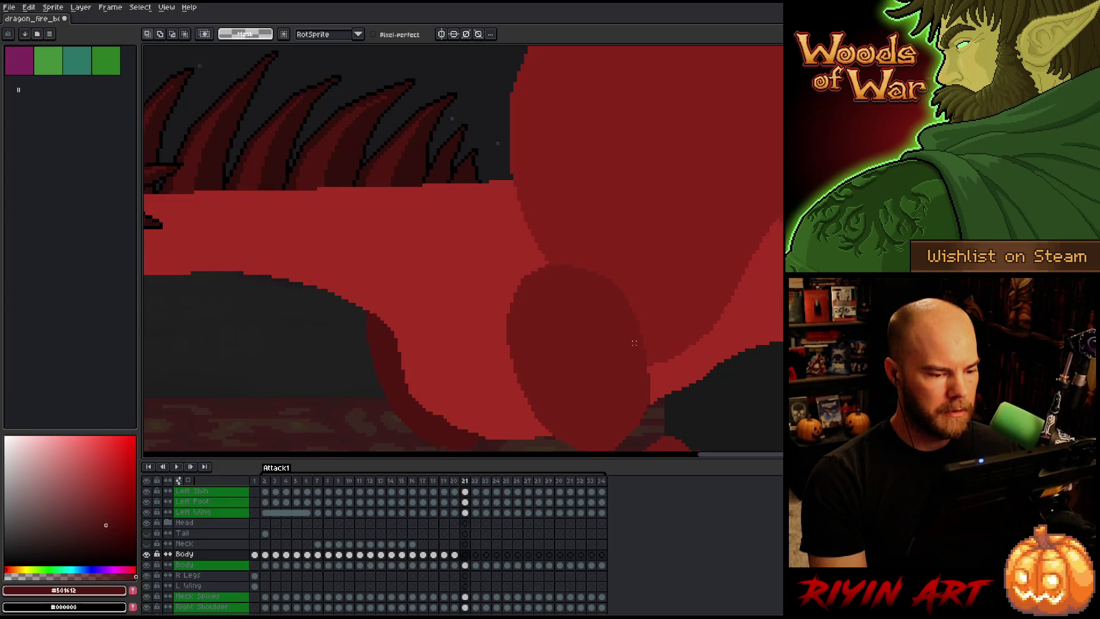
pyautogui.press(',')
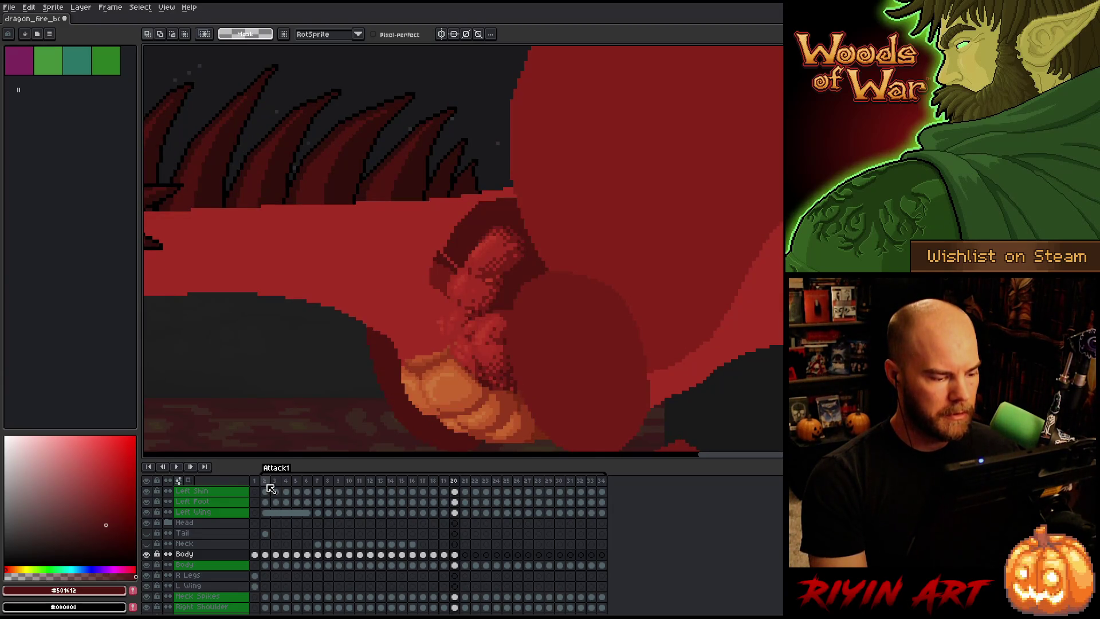
pyautogui.click(266, 483)
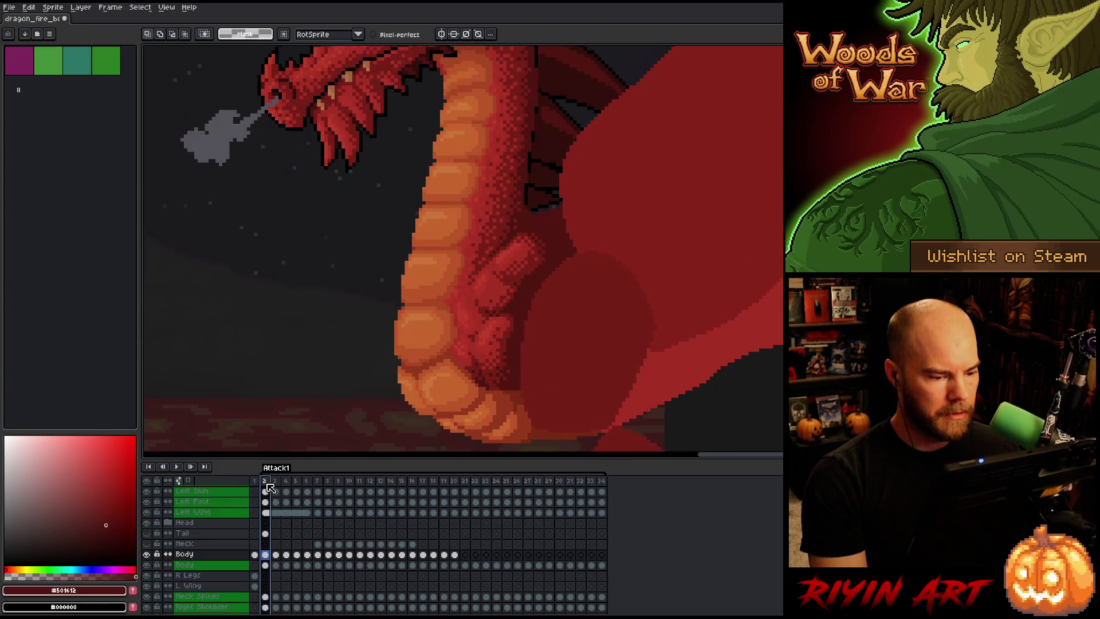
pyautogui.click(444, 554)
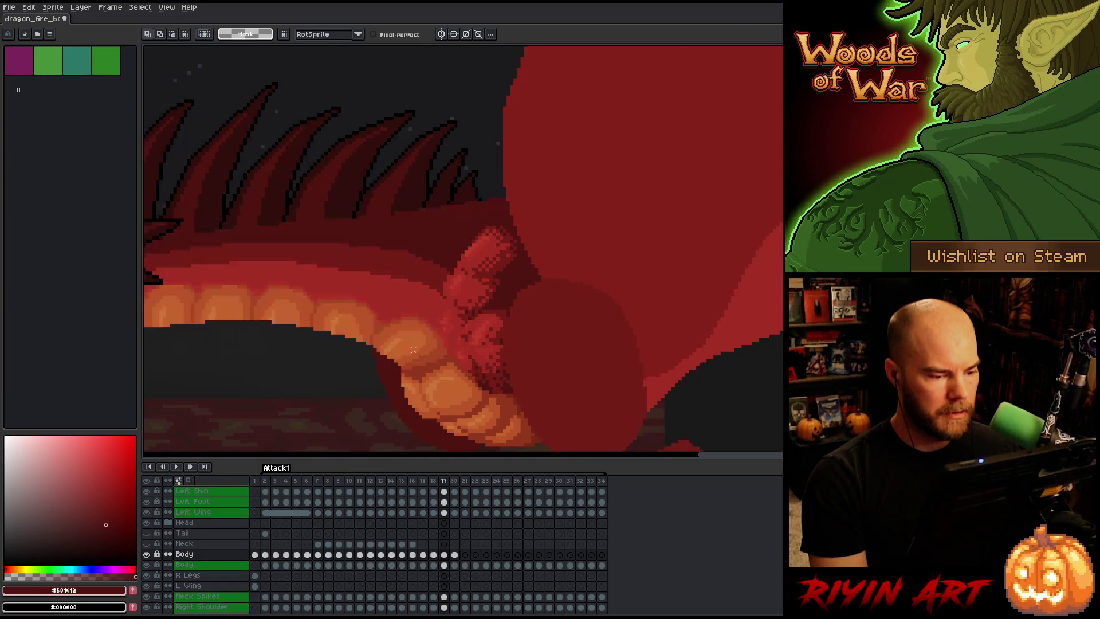
# Compare frames 19 and 20, outline the neck base around the back spikes, then clear the selection.
pyautogui.scroll(-3, 327, 323)
pyautogui.press('Right')
pyautogui.press('Left')
pyautogui.press('Right')
pyautogui.scroll(3, 420, 248)
pyautogui.moveTo(420, 249)
pyautogui.mouseDown()
pyautogui.moveTo(499, 289)
pyautogui.moveTo(470, 367)
pyautogui.moveTo(443, 388)
pyautogui.moveTo(342, 337)
pyautogui.moveTo(412, 239)
pyautogui.mouseUp()
pyautogui.moveTo(457, 378)
pyautogui.mouseDown()
pyautogui.moveTo(487, 390)
pyautogui.moveTo(450, 381)
pyautogui.moveTo(418, 392)
pyautogui.moveTo(450, 381)
pyautogui.moveTo(423, 379)
pyautogui.mouseUp()
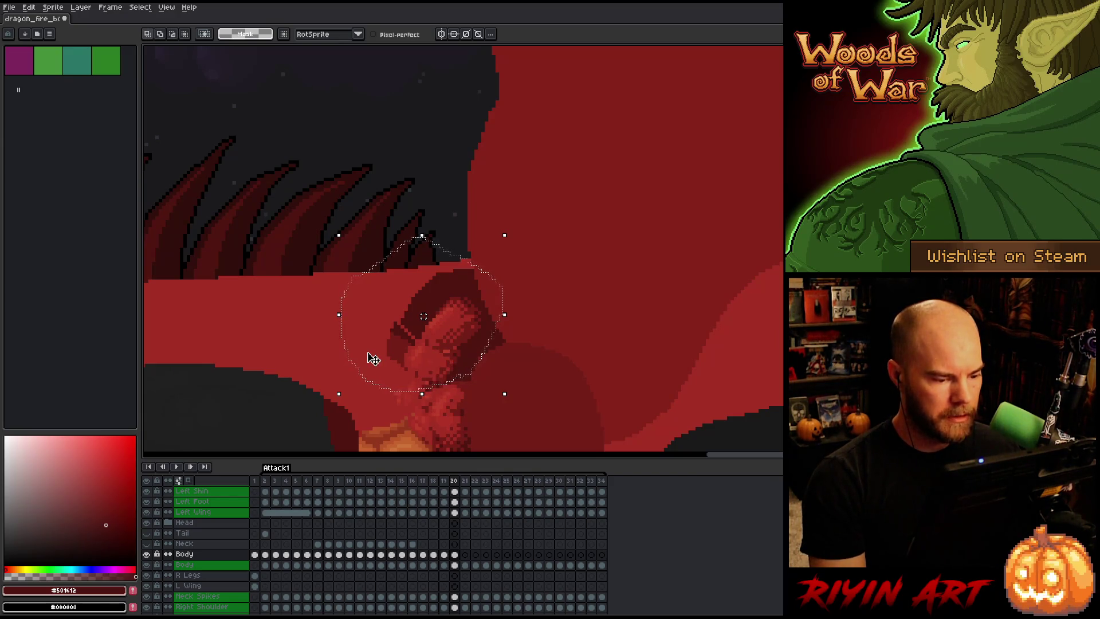
pyautogui.click(581, 331)
# Return to frame 20 on the Body layer and nudge the neck-base patch one pixel right.
pyautogui.press('Right')
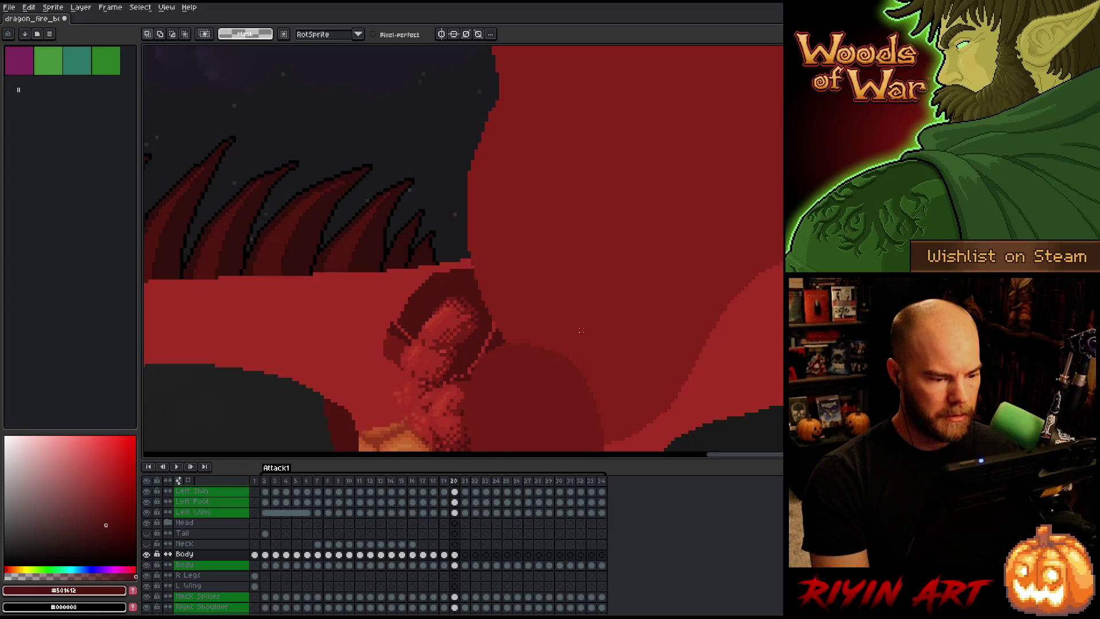
pyautogui.press('Left')
pyautogui.press('Right')
pyautogui.press('Left')
pyautogui.press('Right')
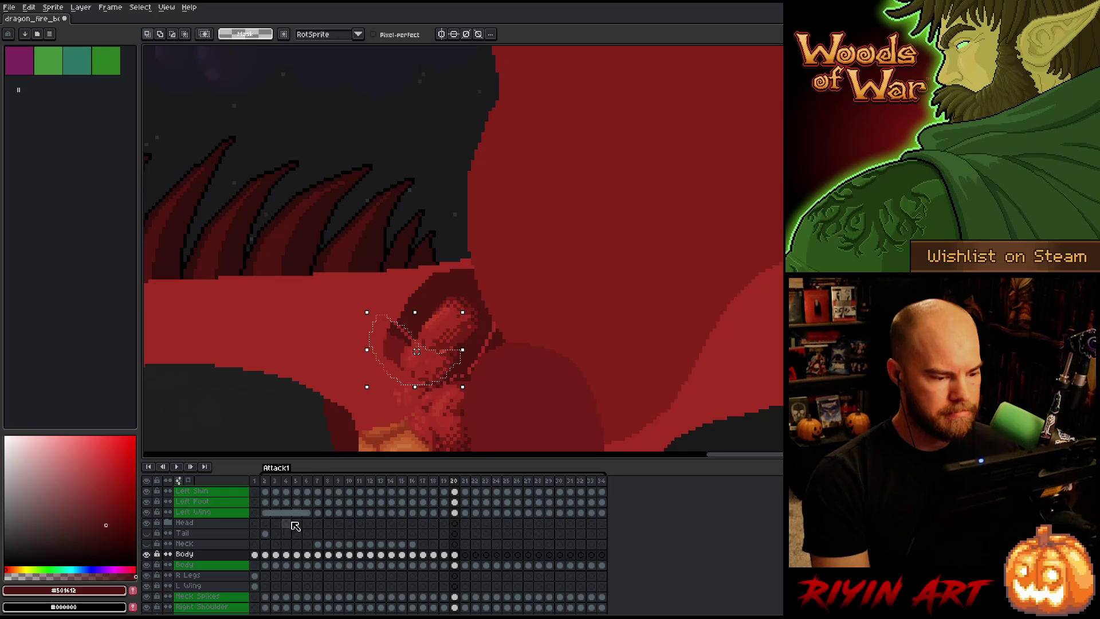
pyautogui.click(266, 480)
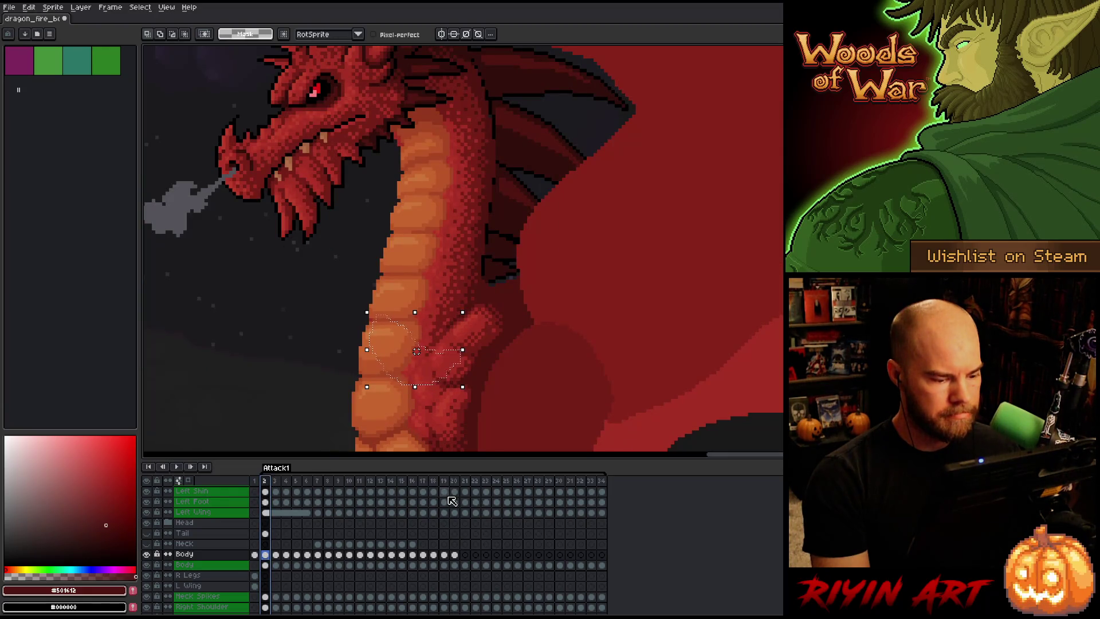
pyautogui.click(456, 555)
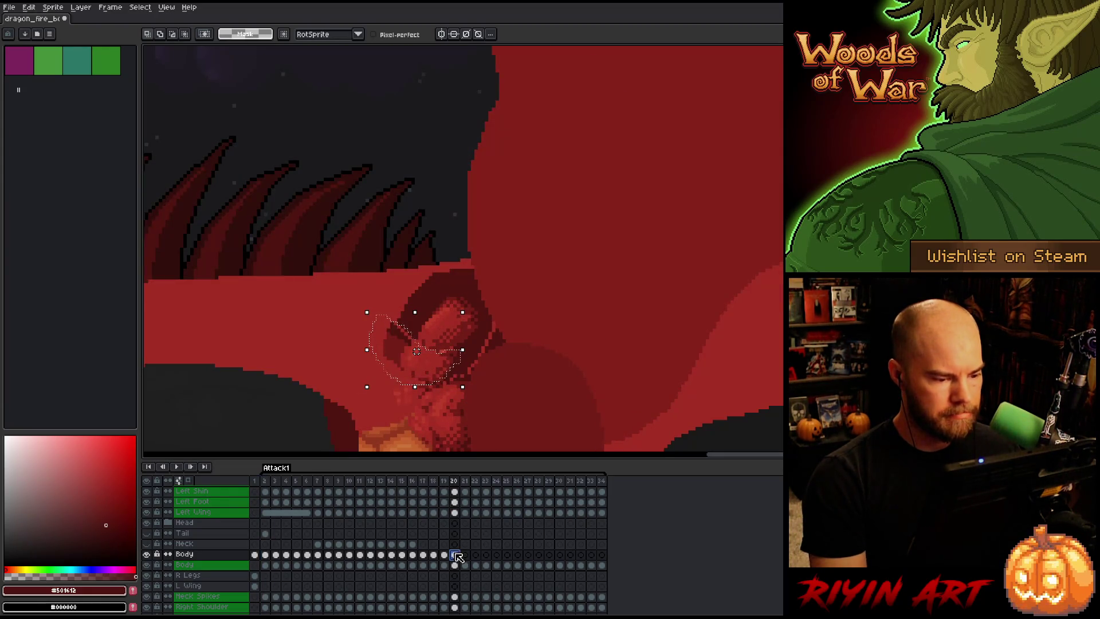
pyautogui.press('Right')
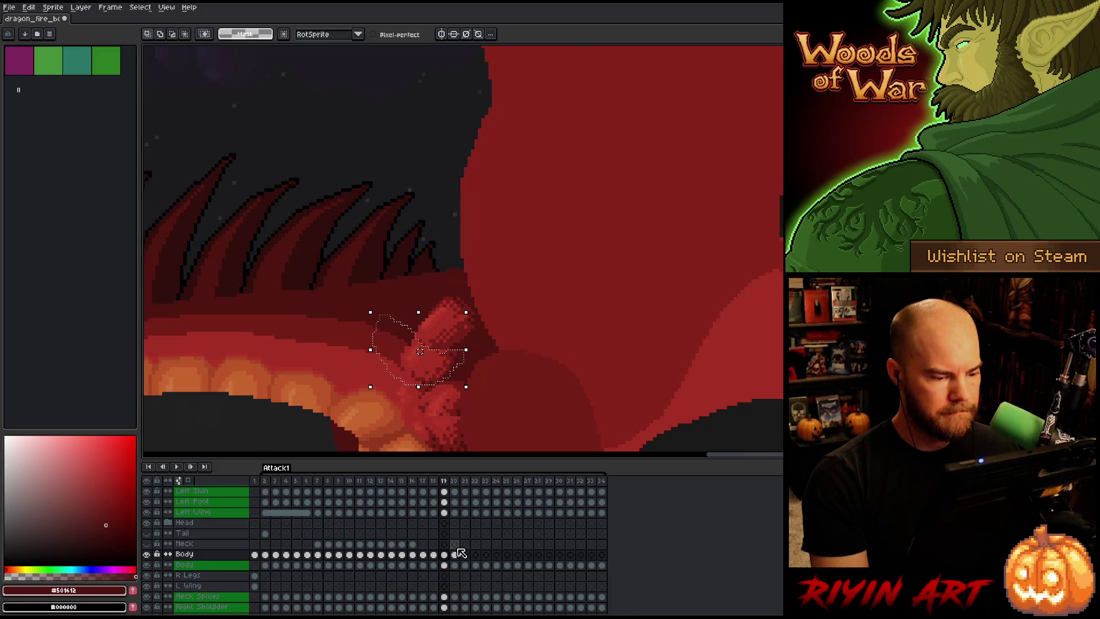
pyautogui.scroll(-3, 490, 404)
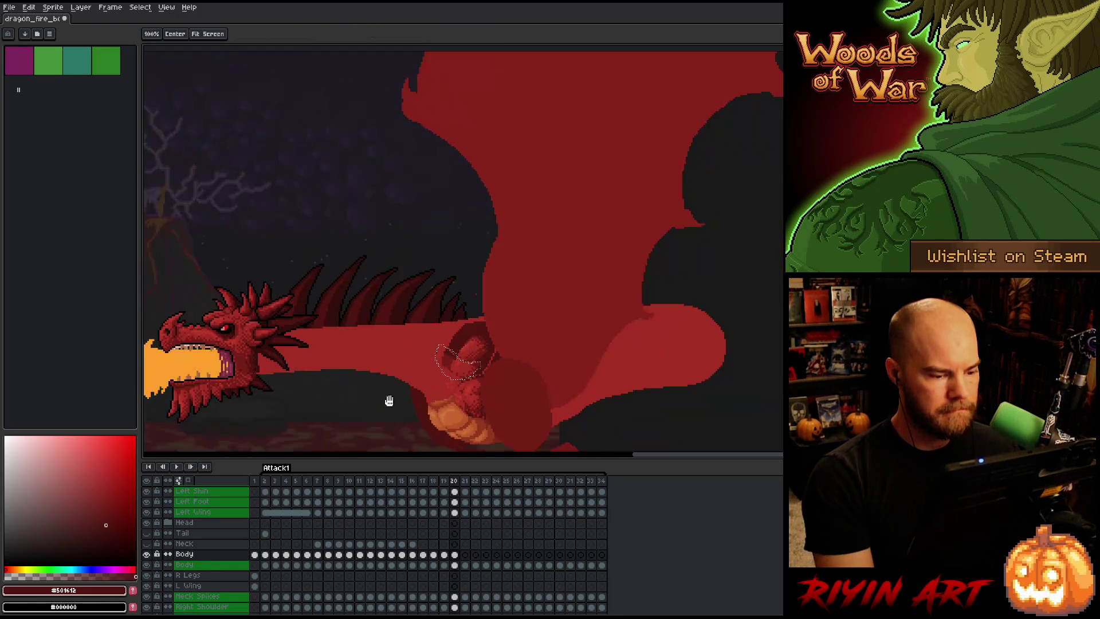
# Lasso the head and neck on frame 19's Body cel, cut them onto Layer 2, then select frame 20.
pyautogui.scroll(1, 388, 398)
pyautogui.press(',')
pyautogui.press('.')
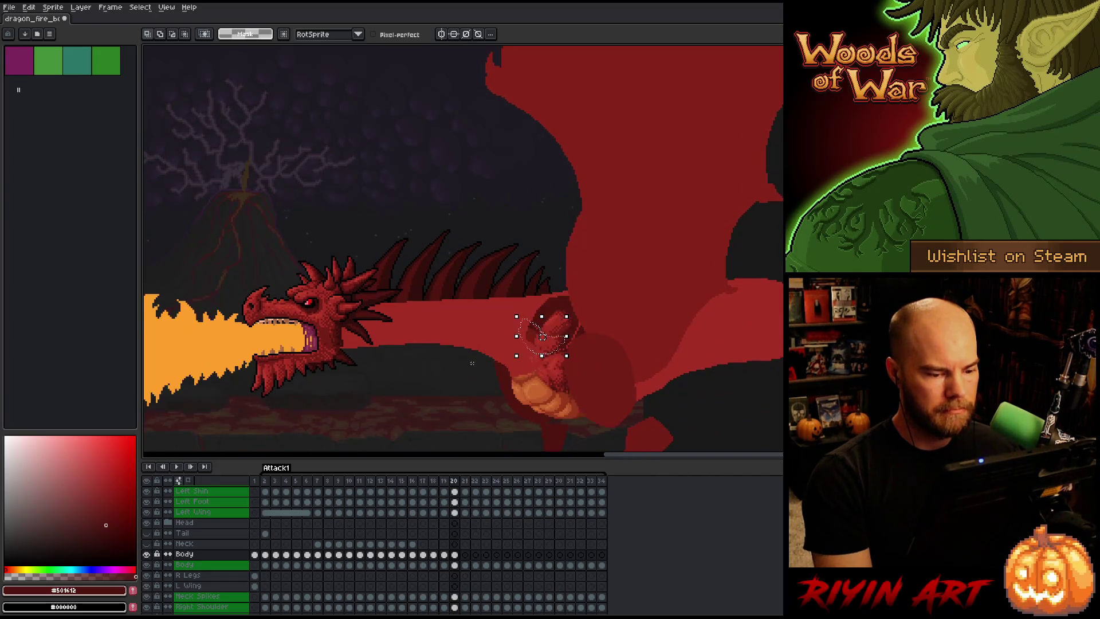
pyautogui.scroll(-1, 470, 373)
pyautogui.press(',')
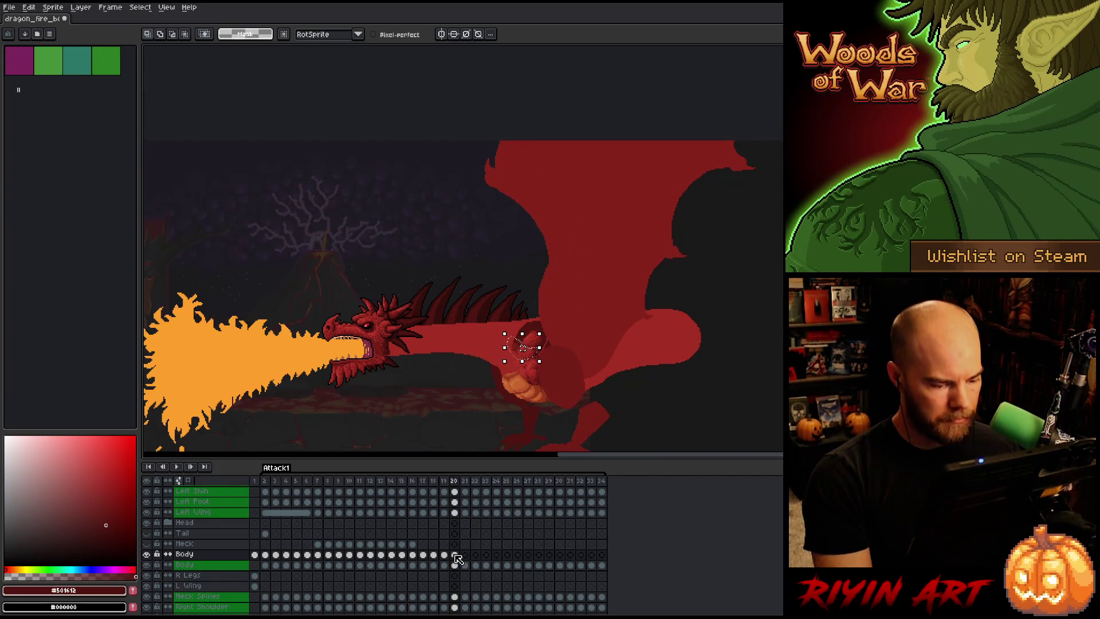
pyautogui.click(445, 554)
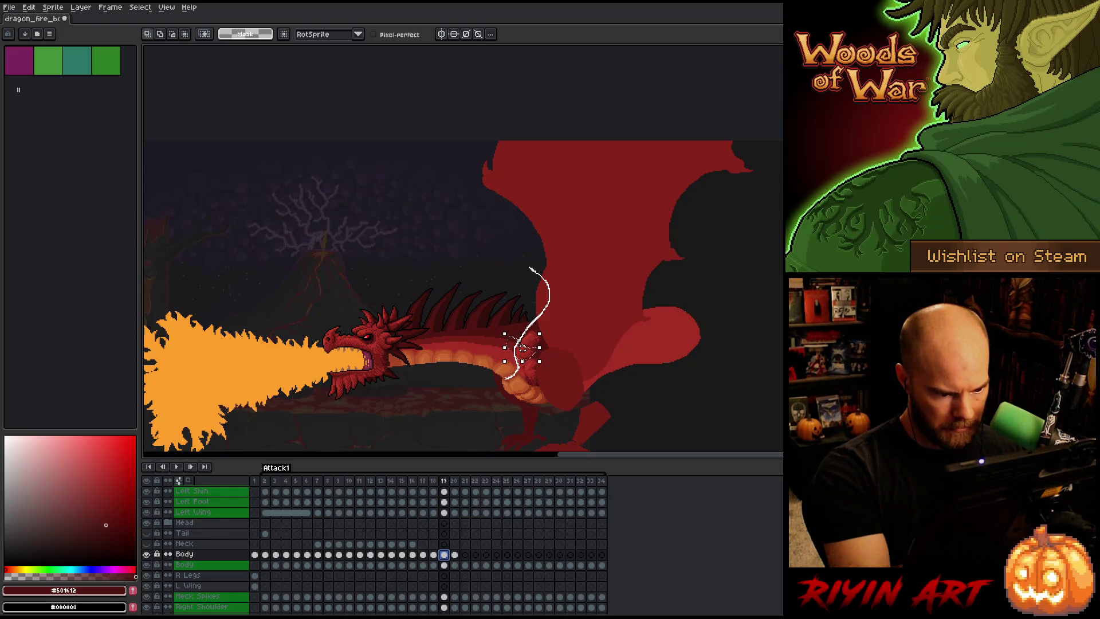
pyautogui.moveTo(382, 411); pyautogui.dragTo(553, 230)
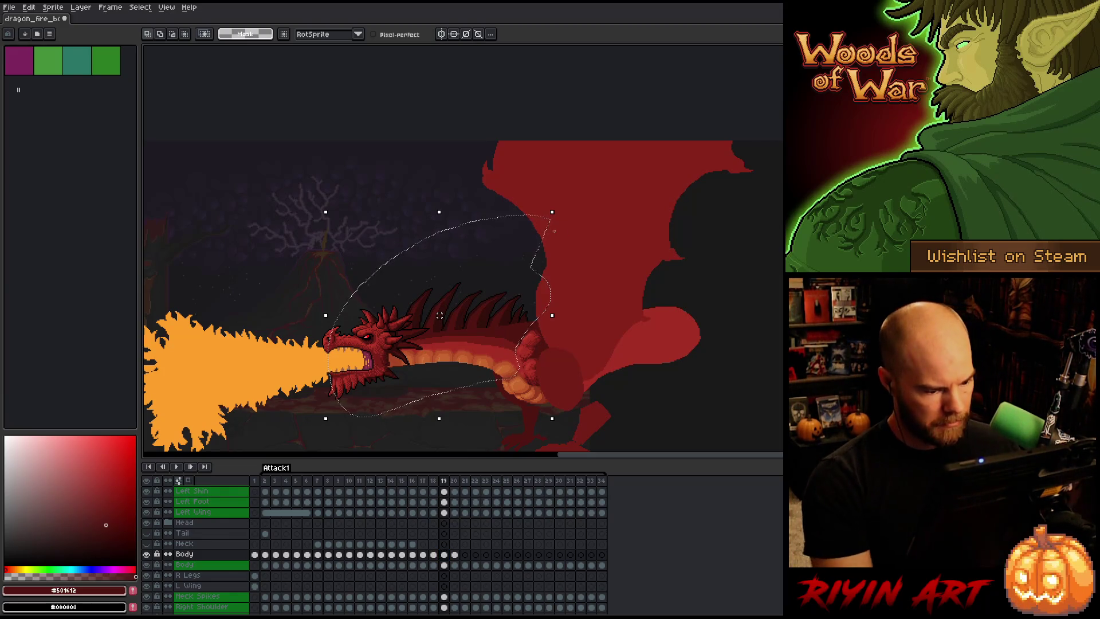
pyautogui.click(510, 336)
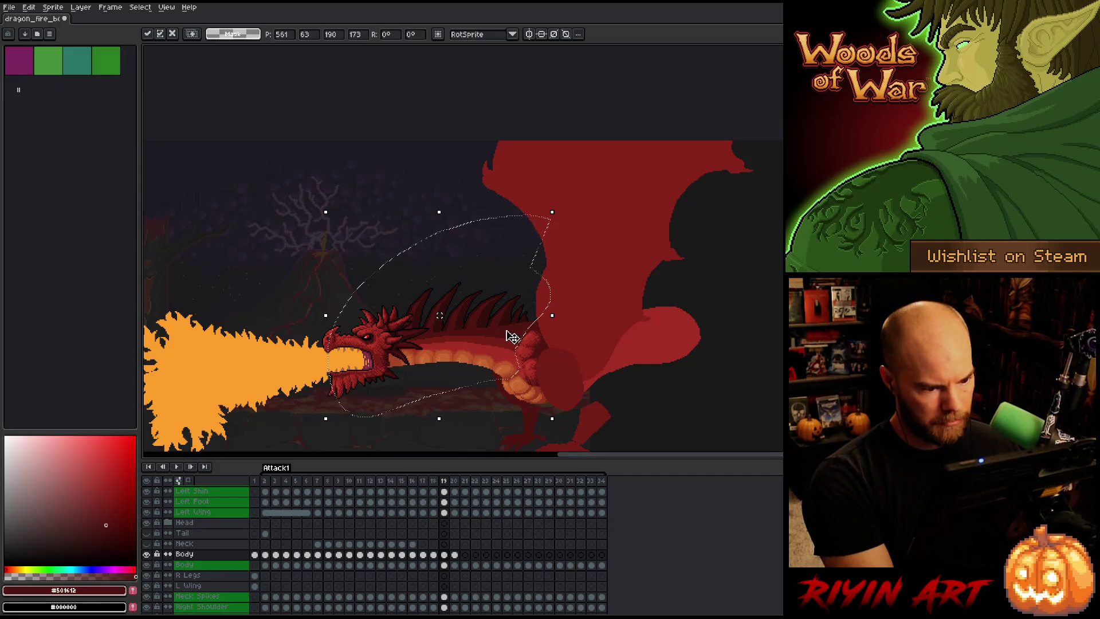
pyautogui.hotkey('ctrl', 'j')
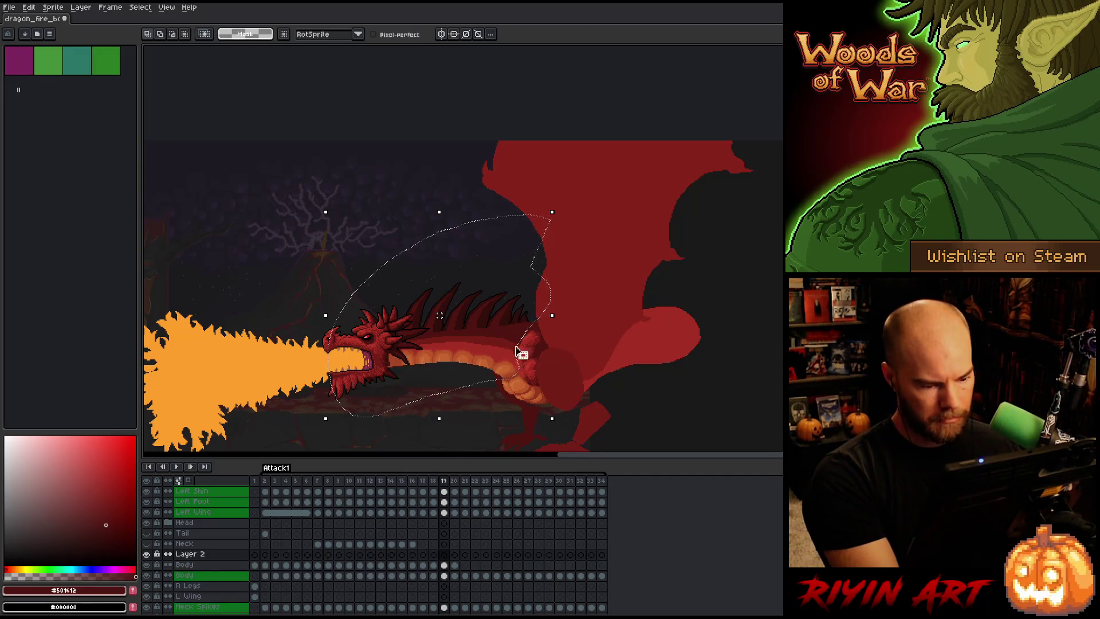
pyautogui.click(455, 554)
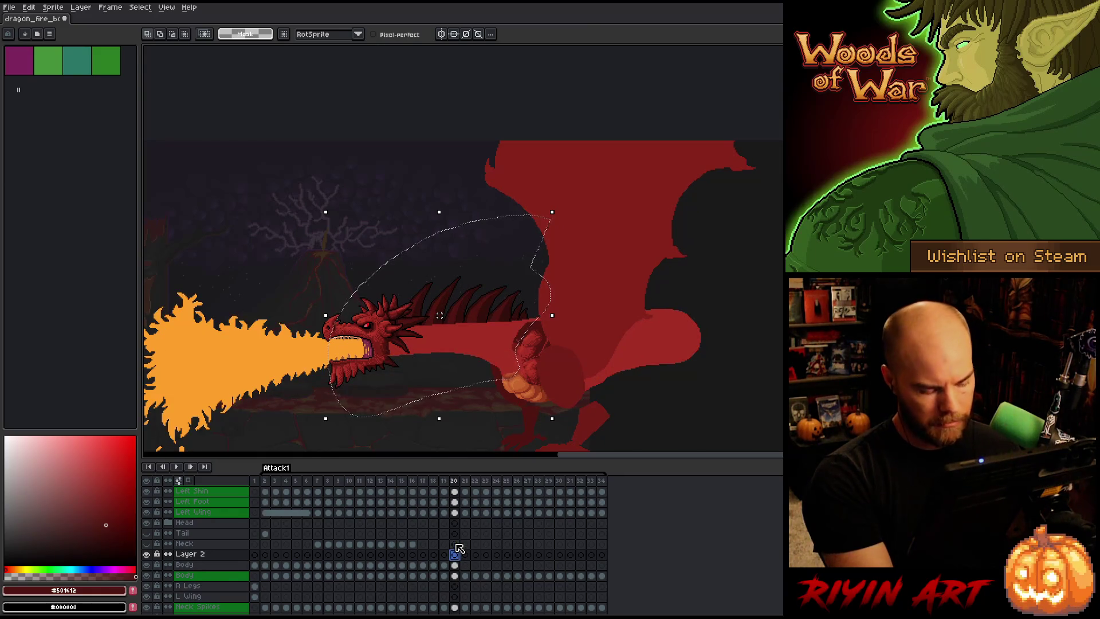
# Rotate the head and neck about 3 degrees around a shoulder pivot, nudging up and one pixel left.
pyautogui.click(440, 408)
pyautogui.press('Return')
pyautogui.scroll(2, 460, 353)
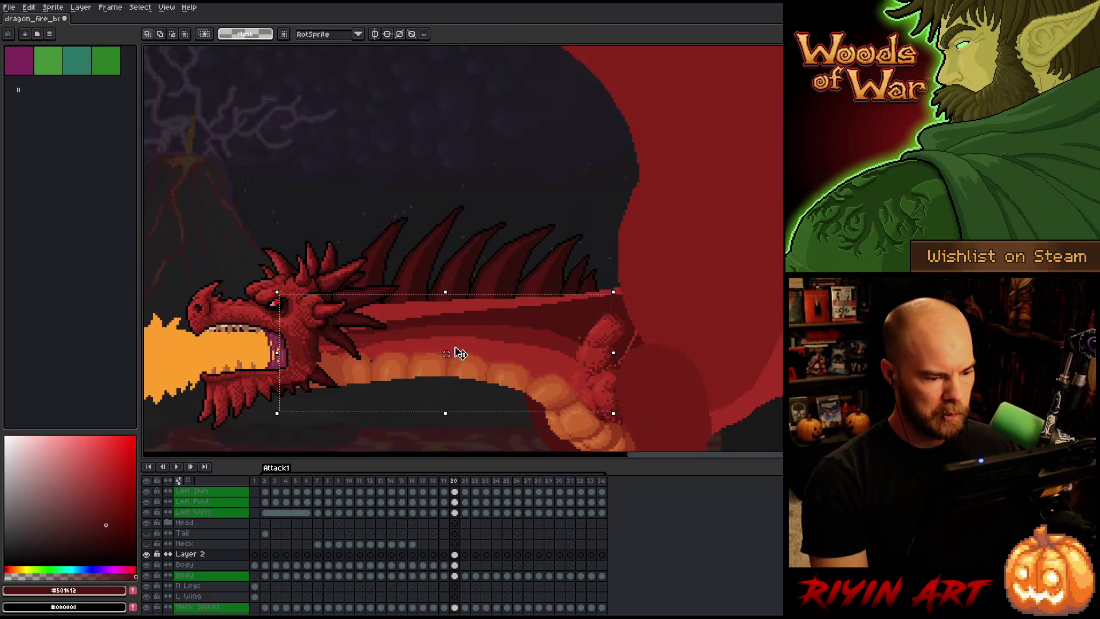
pyautogui.moveTo(445, 358); pyautogui.dragTo(575, 345)
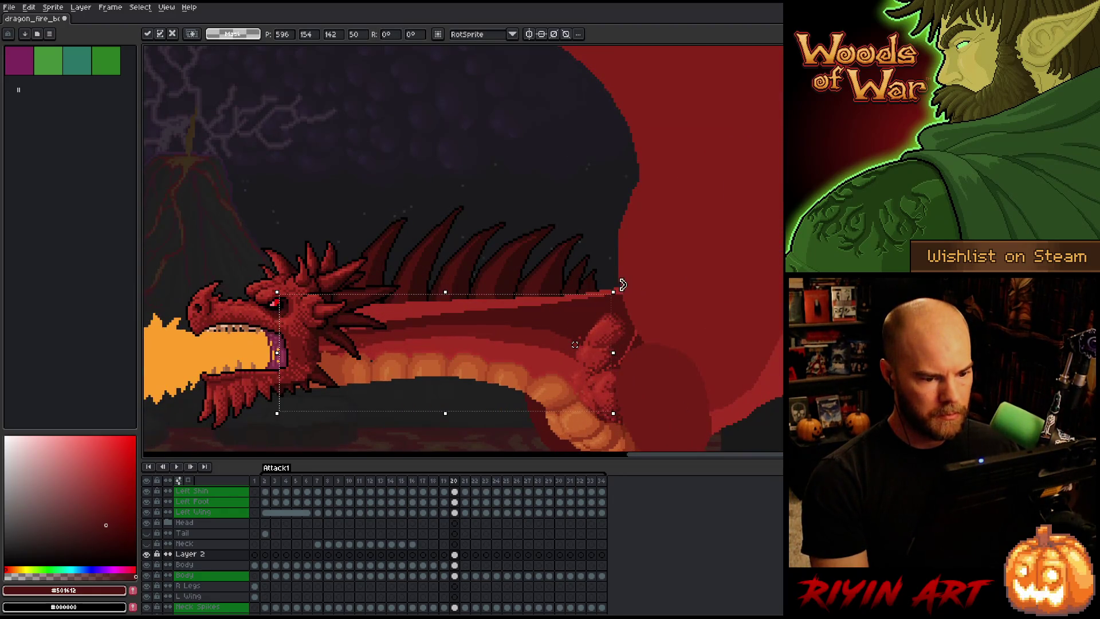
pyautogui.moveTo(622, 286); pyautogui.dragTo(616, 310)
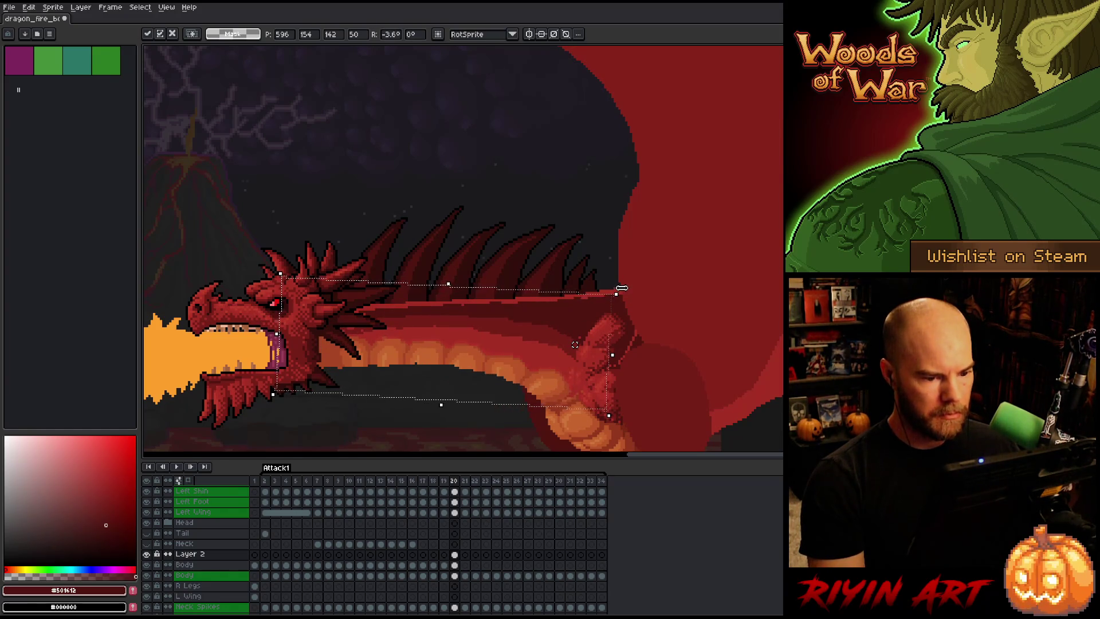
pyautogui.moveTo(623, 288); pyautogui.dragTo(632, 293)
pyautogui.press('Up')
pyautogui.press('Up')
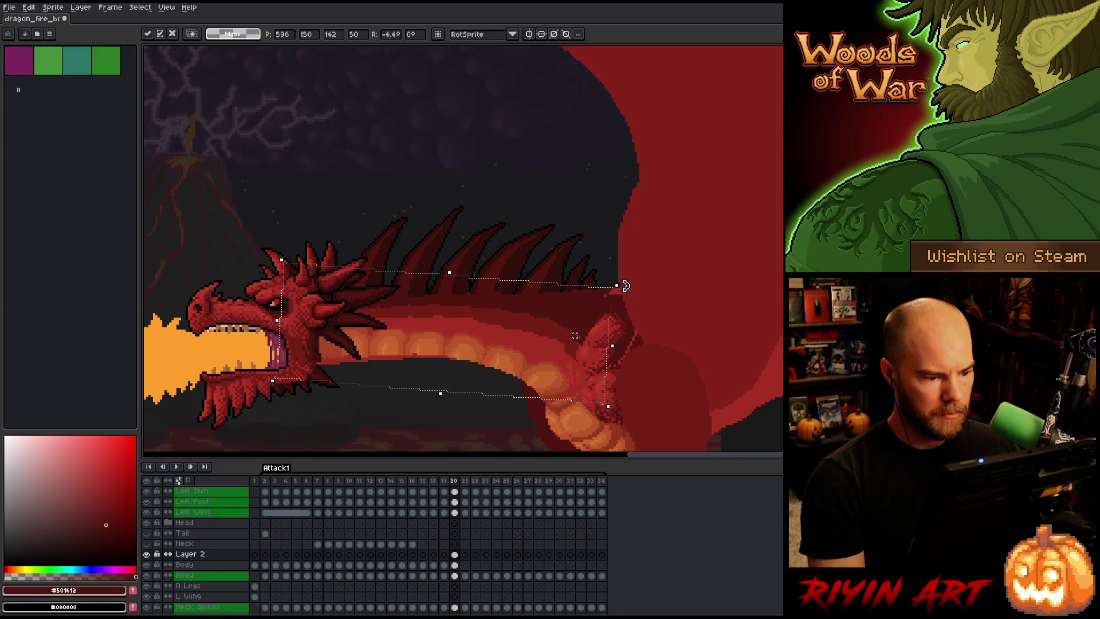
pyautogui.moveTo(633, 287); pyautogui.dragTo(631, 284)
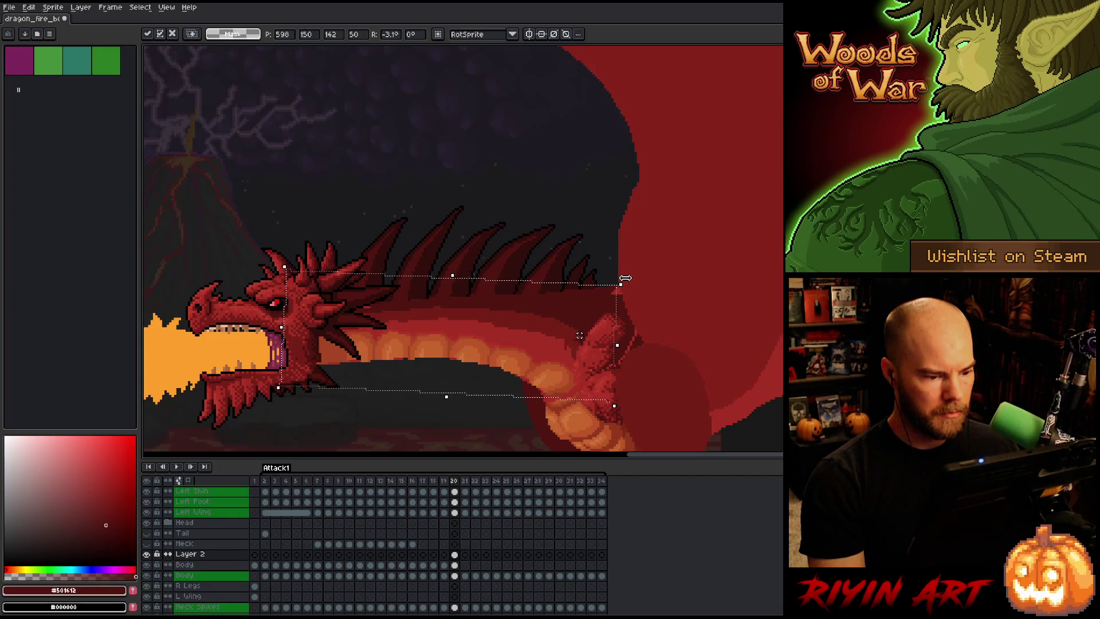
pyautogui.press('Left')
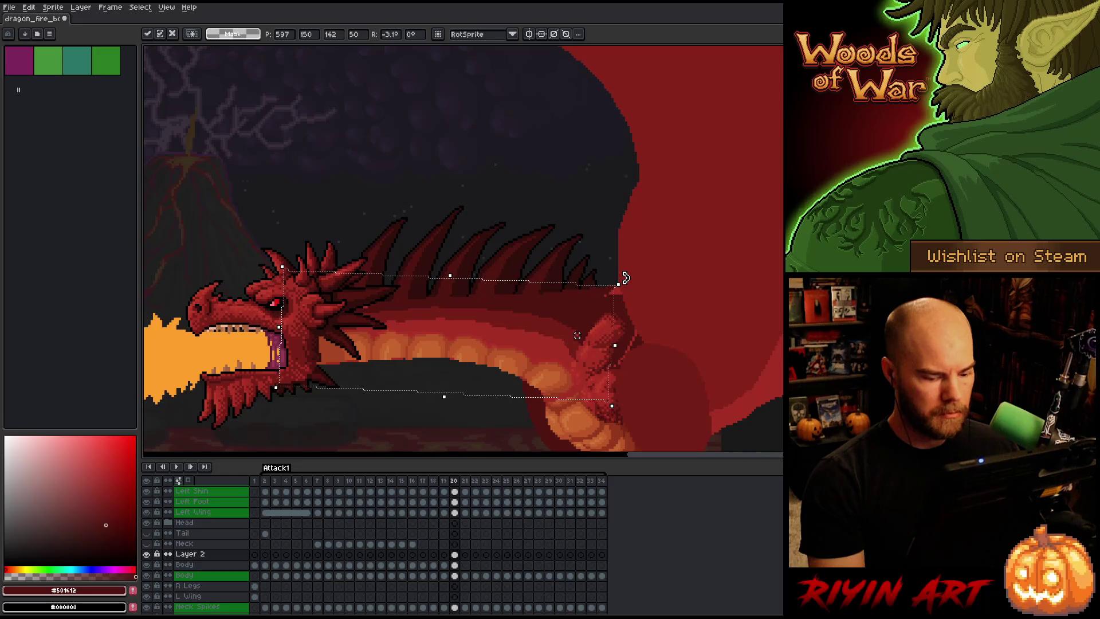
pyautogui.press('Return')
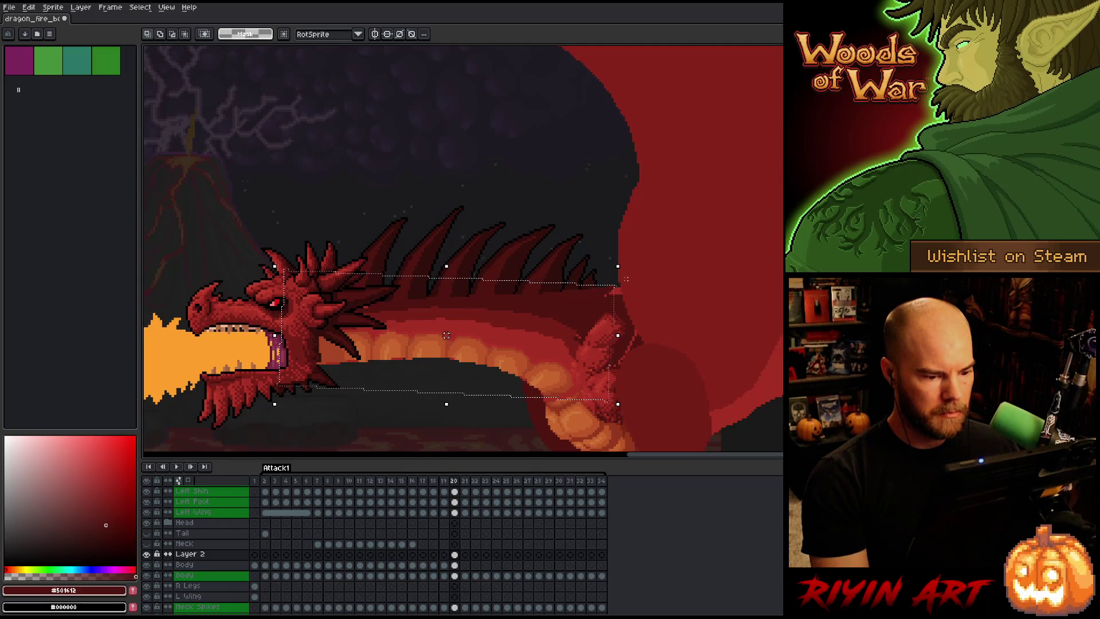
# Try a one-pixel downward nudge, confirm, then deselect and switch to the Pencil.
pyautogui.press('Down')
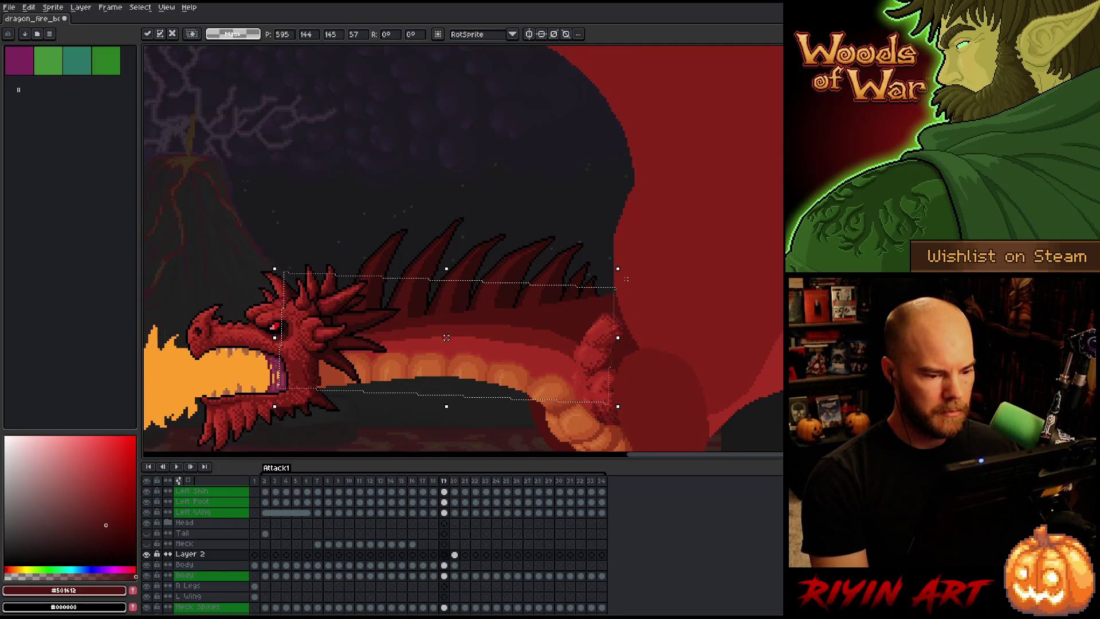
pyautogui.press('Return')
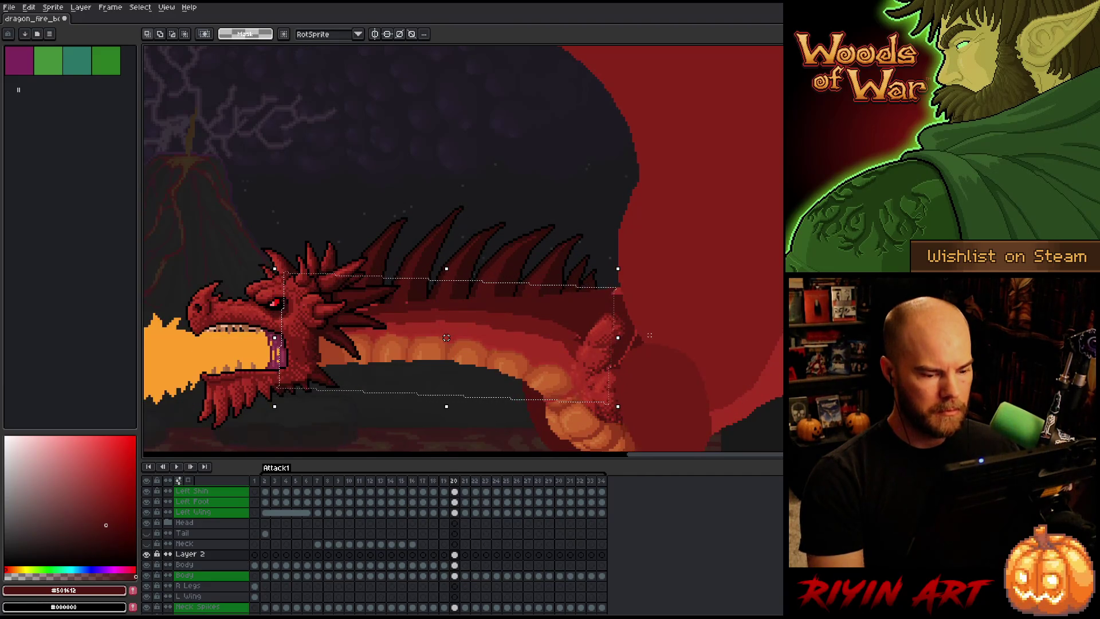
pyautogui.press('b')
pyautogui.hotkey('ctrl', 'd')
# Lasso a belly region along the neck and nudge it right, down and back left.
pyautogui.moveTo(630, 370); pyautogui.dragTo(563, 368)
pyautogui.moveTo(659, 413); pyautogui.dragTo(626, 434)
pyautogui.press('Right')
pyautogui.press('Right')
pyautogui.press('Right')
pyautogui.press('Down')
pyautogui.press('Down')
pyautogui.press('Left')
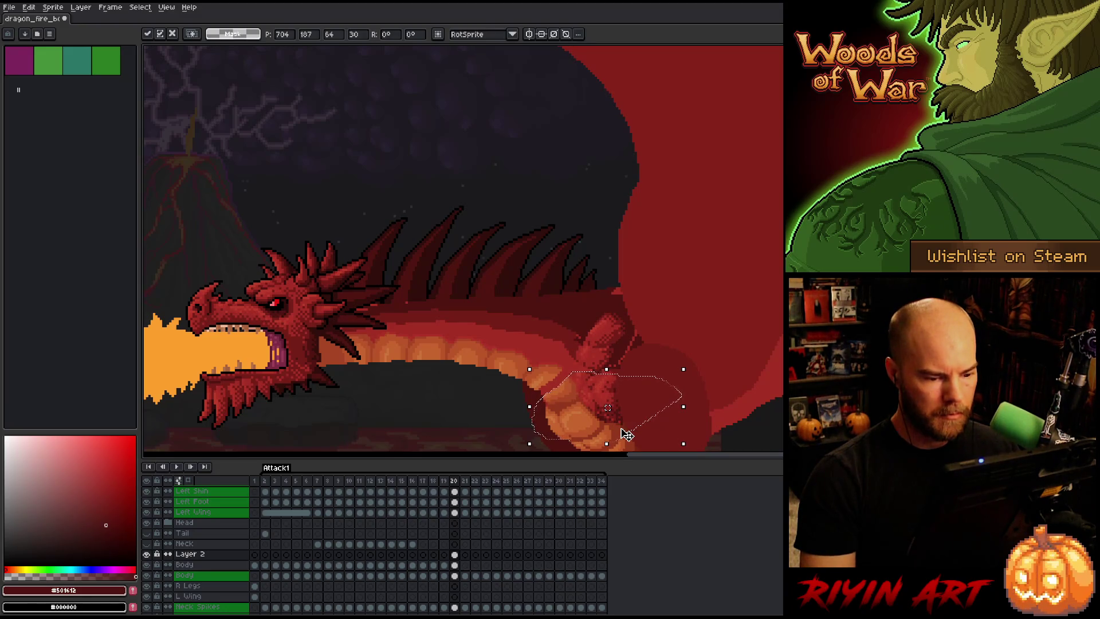
pyautogui.press('b')
# Lasso the next belly plate, nudge it one pixel down and commit, then deselect the lower-neck belly.
pyautogui.moveTo(496, 409)
pyautogui.mouseDown()
pyautogui.moveTo(515, 350)
pyautogui.moveTo(565, 345)
pyautogui.moveTo(559, 376)
pyautogui.mouseUp()
pyautogui.click(558, 376)
pyautogui.press('Down')
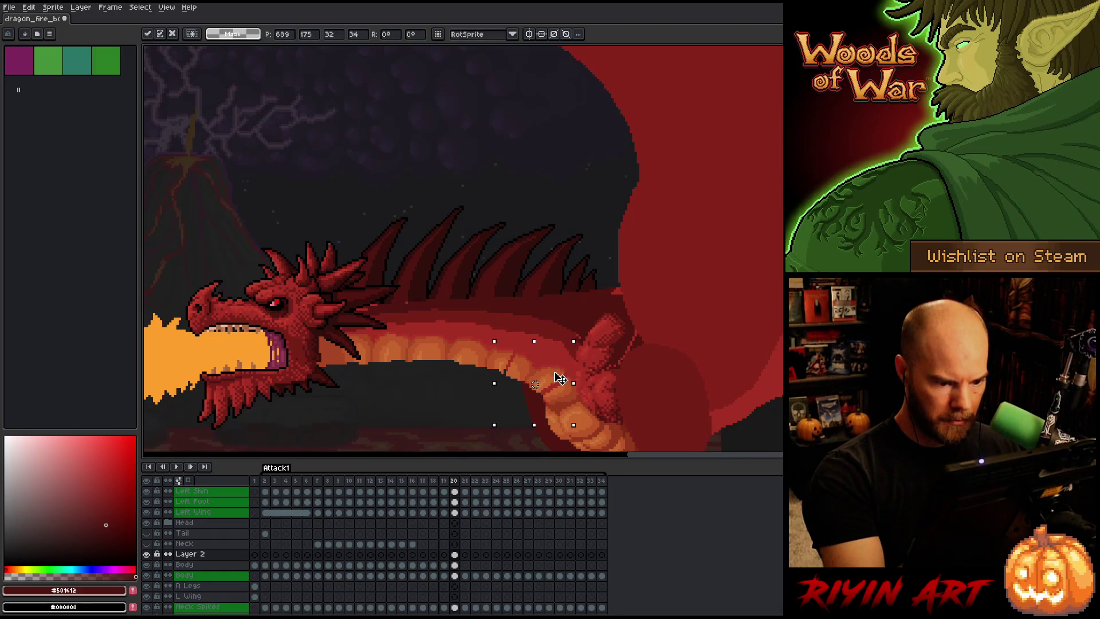
pyautogui.press('Return')
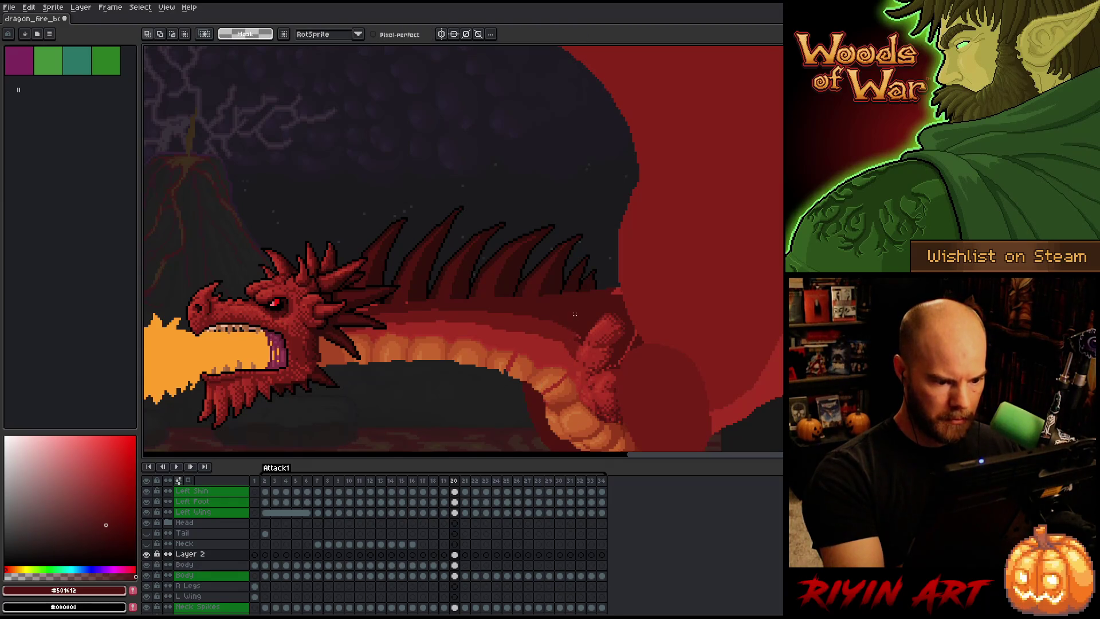
pyautogui.moveTo(508, 364)
pyautogui.mouseDown()
pyautogui.moveTo(484, 334)
pyautogui.moveTo(465, 375)
pyautogui.moveTo(470, 413)
pyautogui.mouseUp()
pyautogui.hotkey('ctrl', 'd')
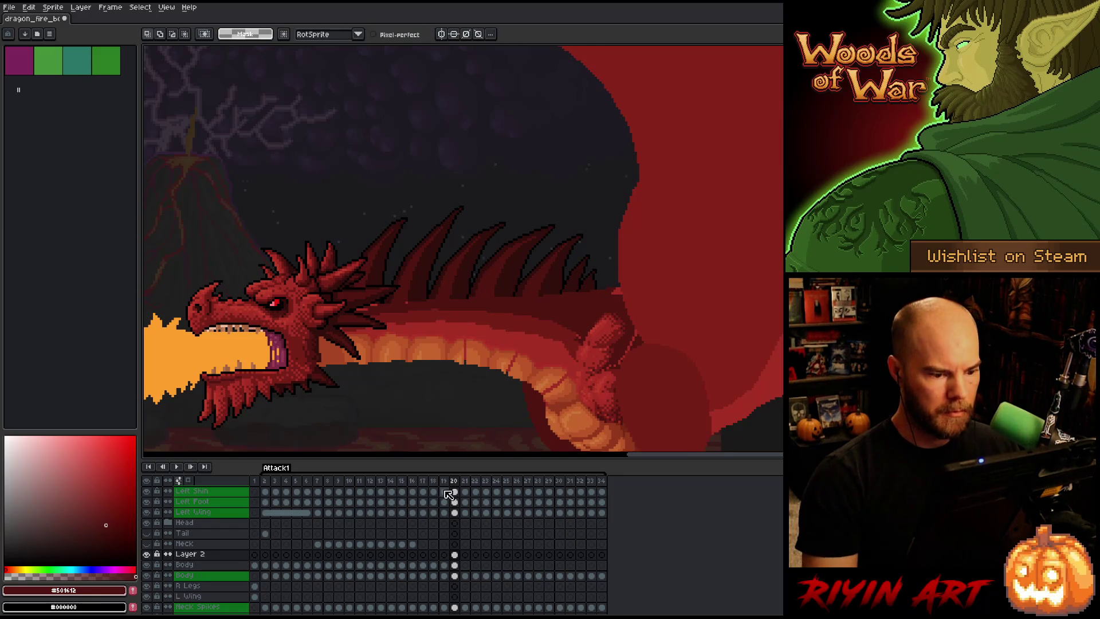
pyautogui.press(',')
pyautogui.press('.')
pyautogui.press(',')
pyautogui.press('.')
pyautogui.press(',')
pyautogui.press('.')
pyautogui.press(',')
pyautogui.press('.')
pyautogui.press(',')
pyautogui.press('.')
pyautogui.scroll(-3, 416, 407)
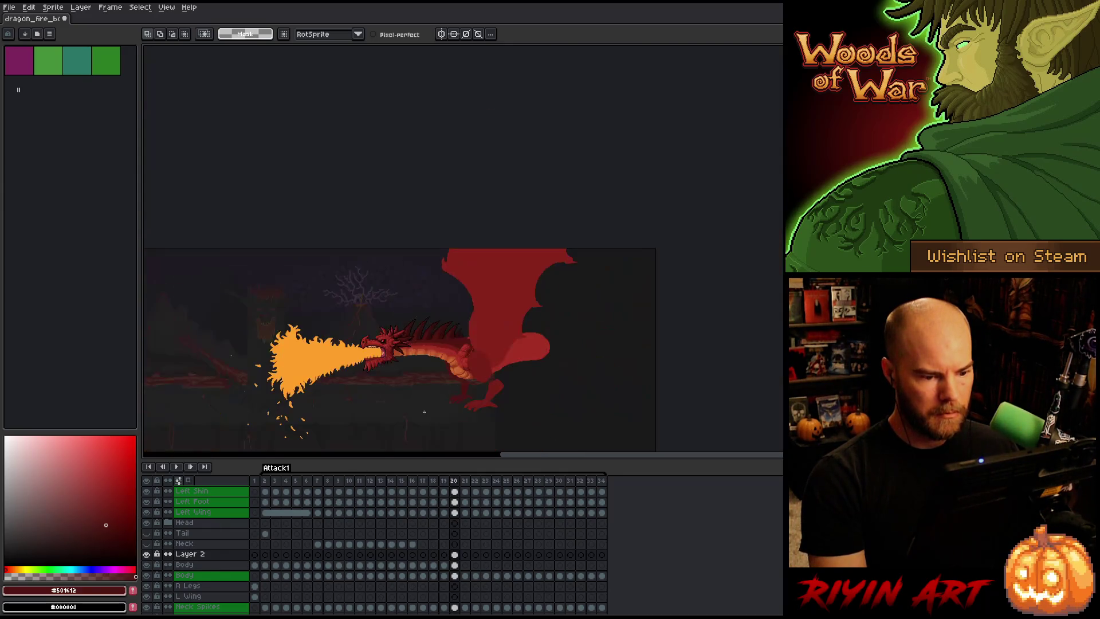
pyautogui.press(',')
pyautogui.press('.')
pyautogui.press(',')
pyautogui.press('.')
pyautogui.press(',')
pyautogui.press(',')
pyautogui.press(',')
pyautogui.press(',')
pyautogui.press('.')
pyautogui.press('.')
pyautogui.press('.')
pyautogui.press(',')
pyautogui.press(',')
pyautogui.press(',')
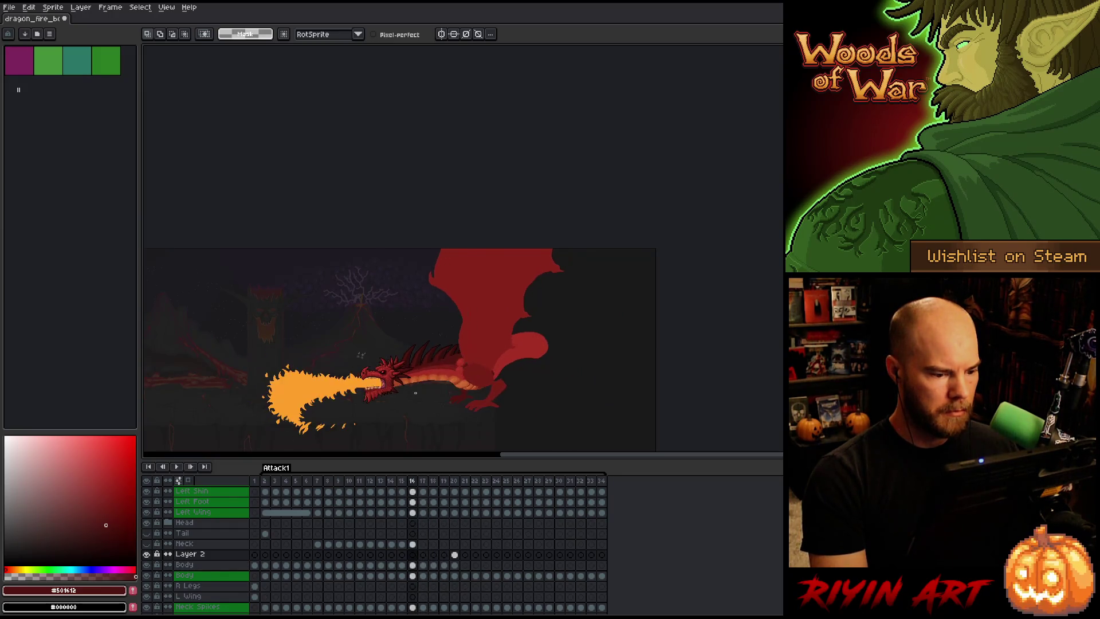
pyautogui.press('Return')
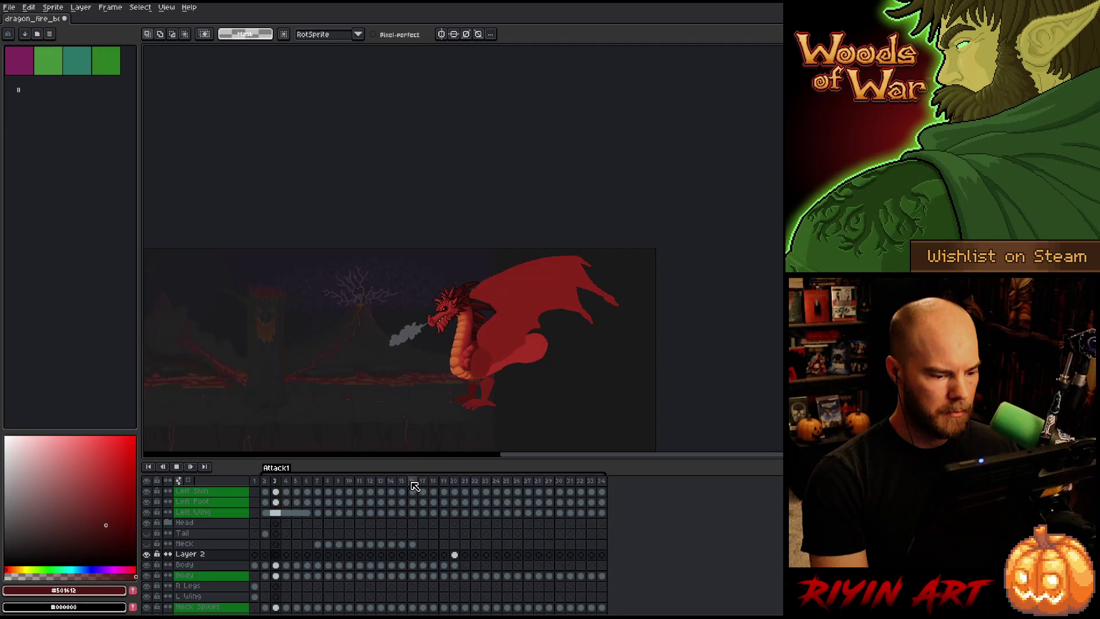
pyautogui.click(418, 480)
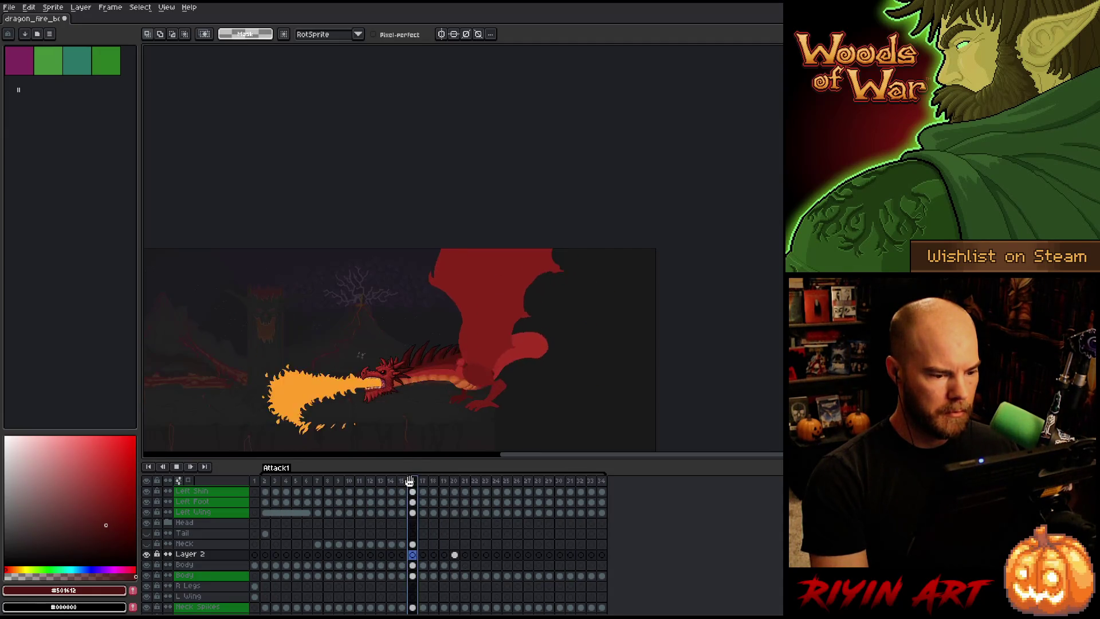
pyautogui.press('+')
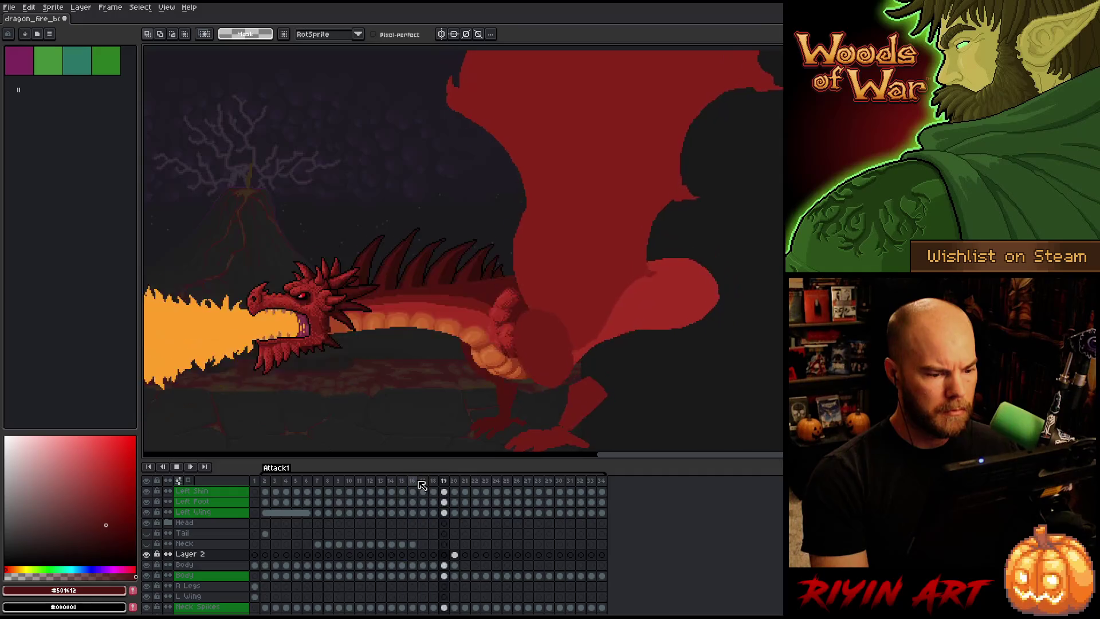
pyautogui.hotkey('ctrl', 'p')
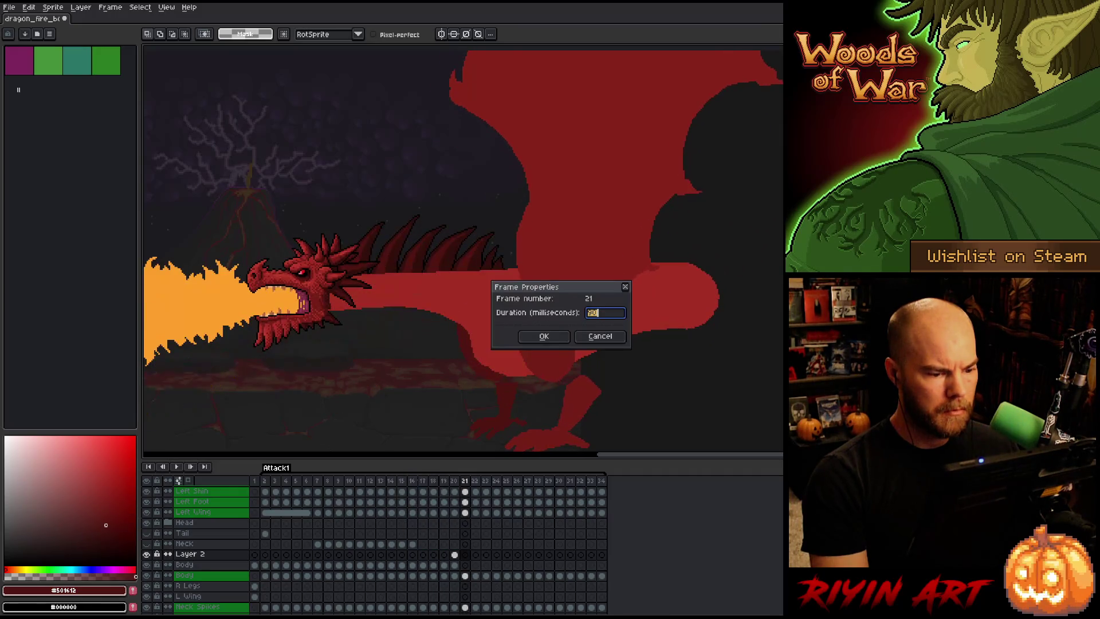
pyautogui.click(600, 335)
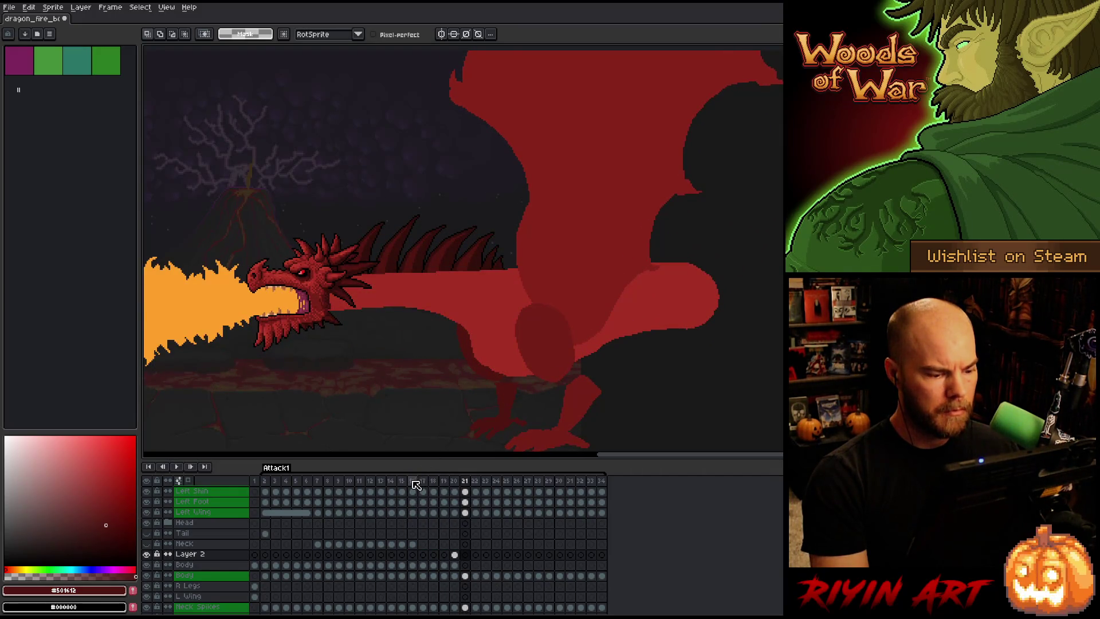
pyautogui.press('Return')
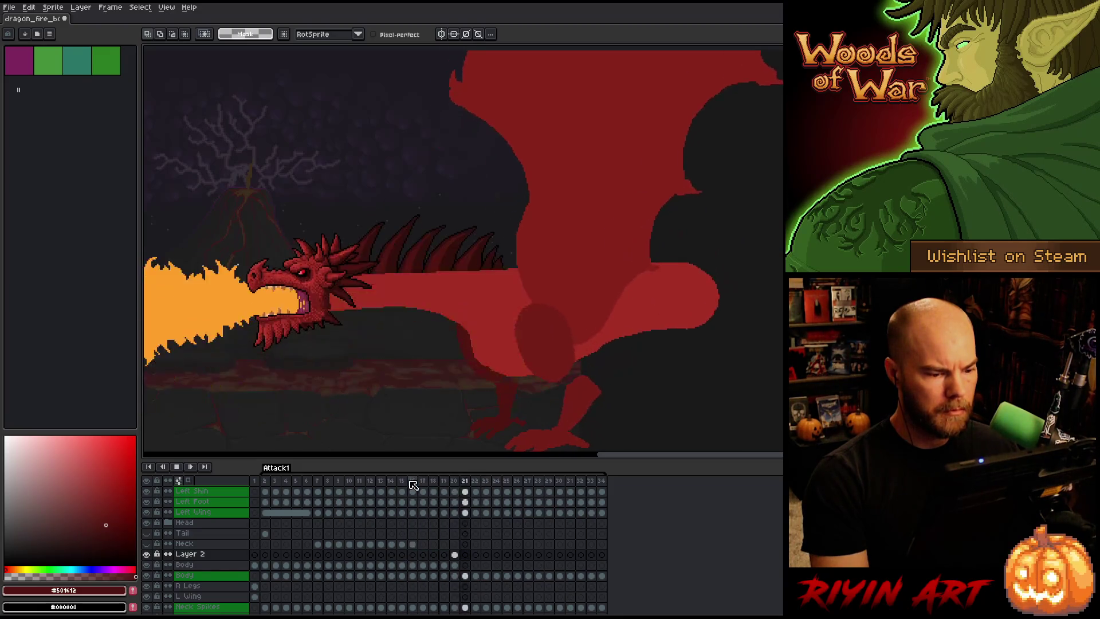
pyautogui.hotkey('ctrl', 'p')
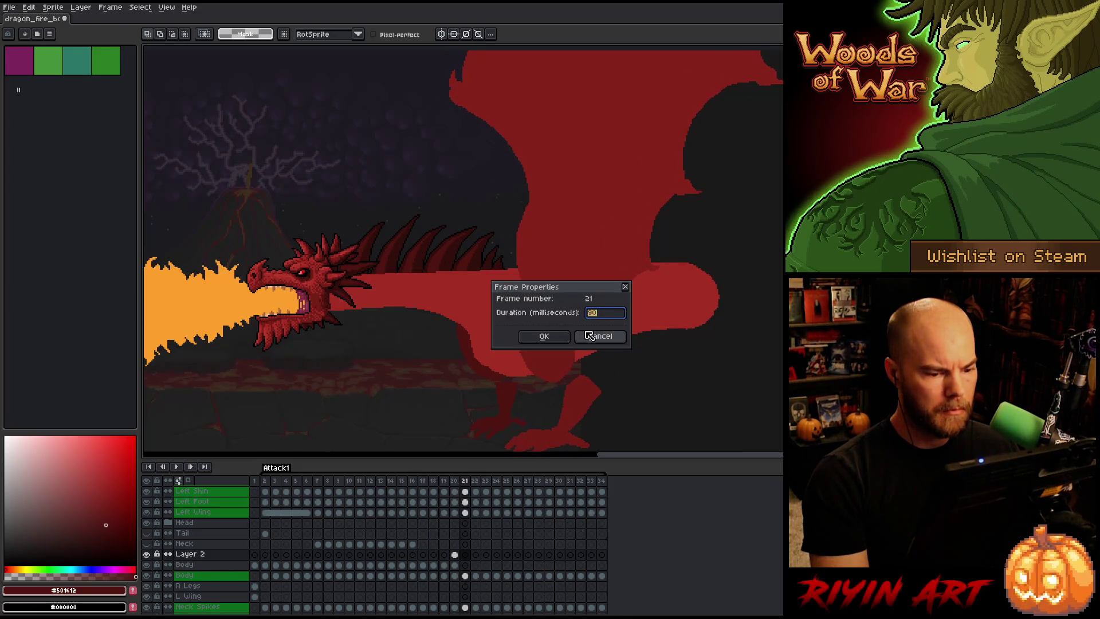
pyautogui.click(600, 336)
pyautogui.click(422, 480)
pyautogui.scroll(2, 440, 389)
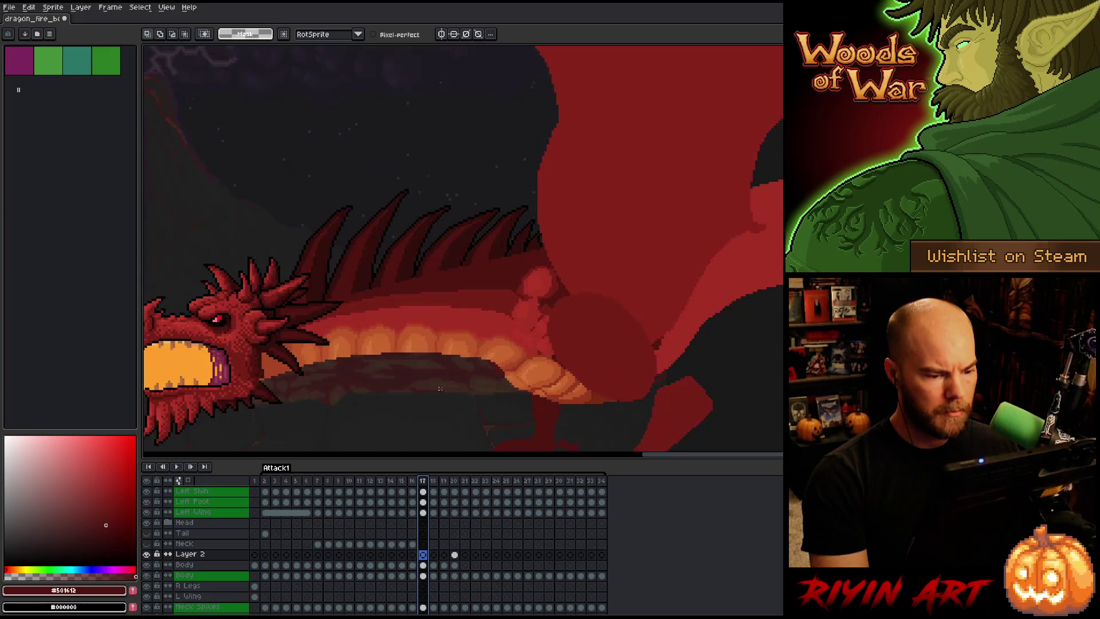
# Compare attack frames 18 and 19, take the Pencil, and select frame 19's Layer 2 cel.
pyautogui.press('Right')
pyautogui.press('Right')
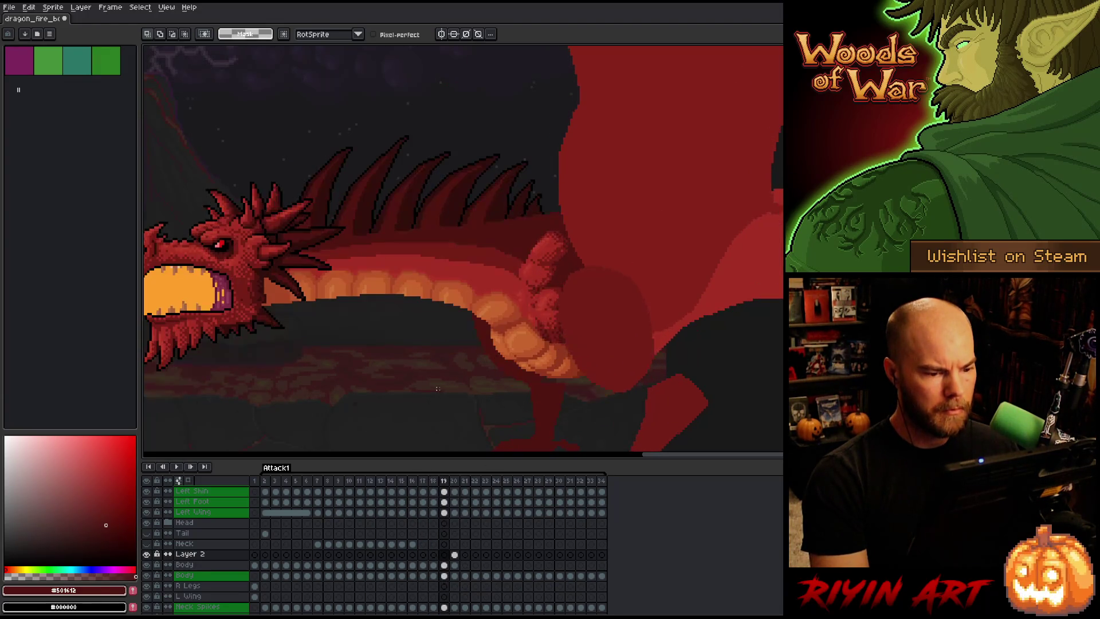
pyautogui.press('Left')
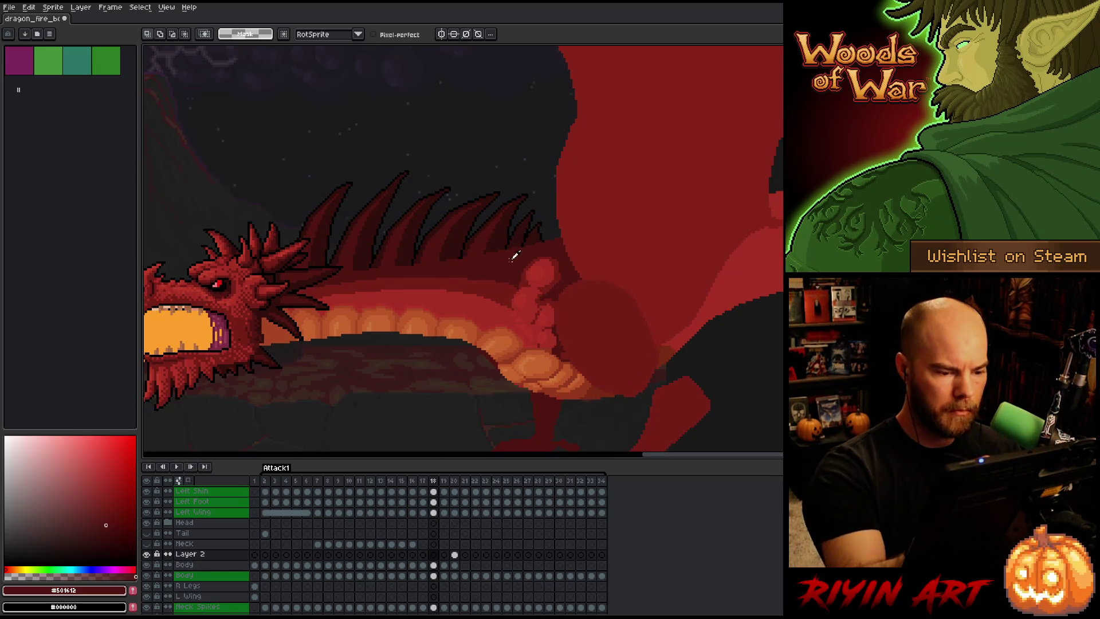
pyautogui.press('b')
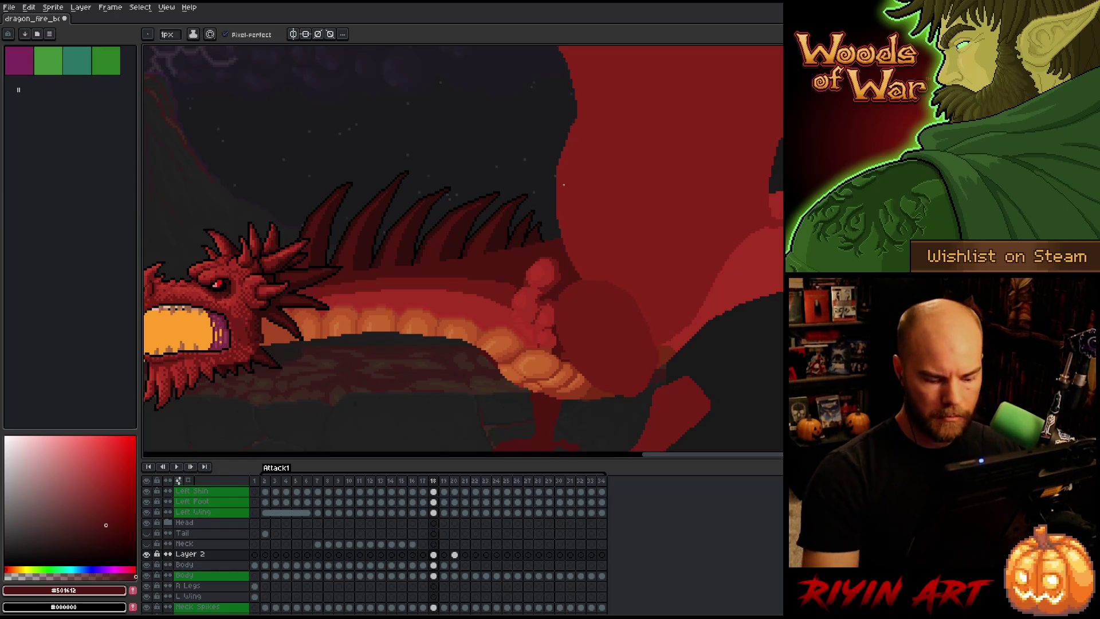
pyautogui.press('Right')
pyautogui.press('Left')
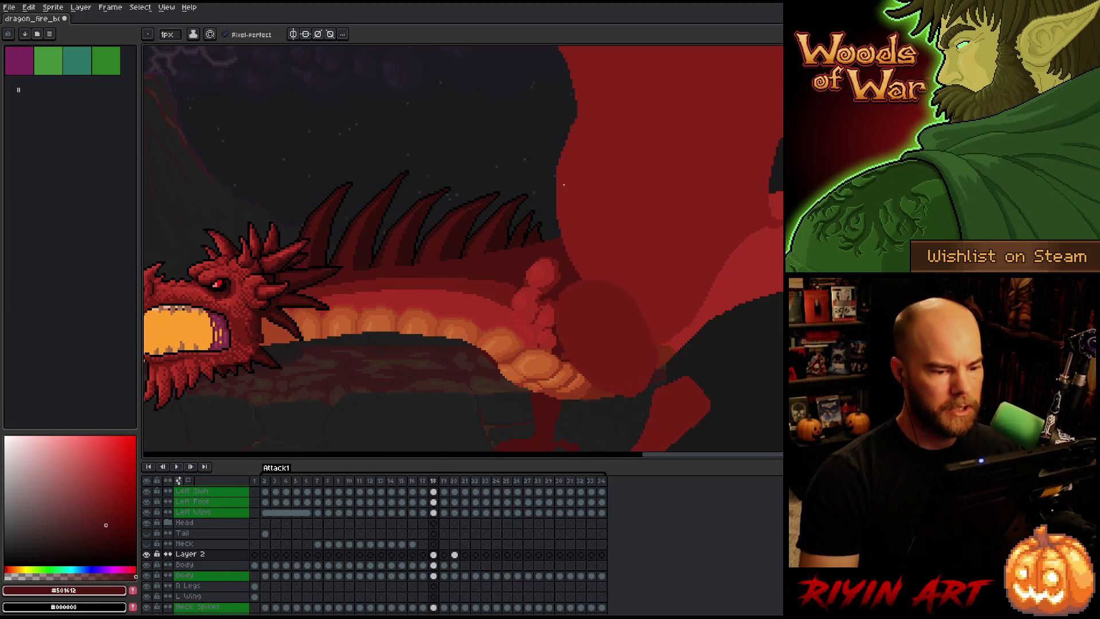
pyautogui.press('i')
pyautogui.press('b')
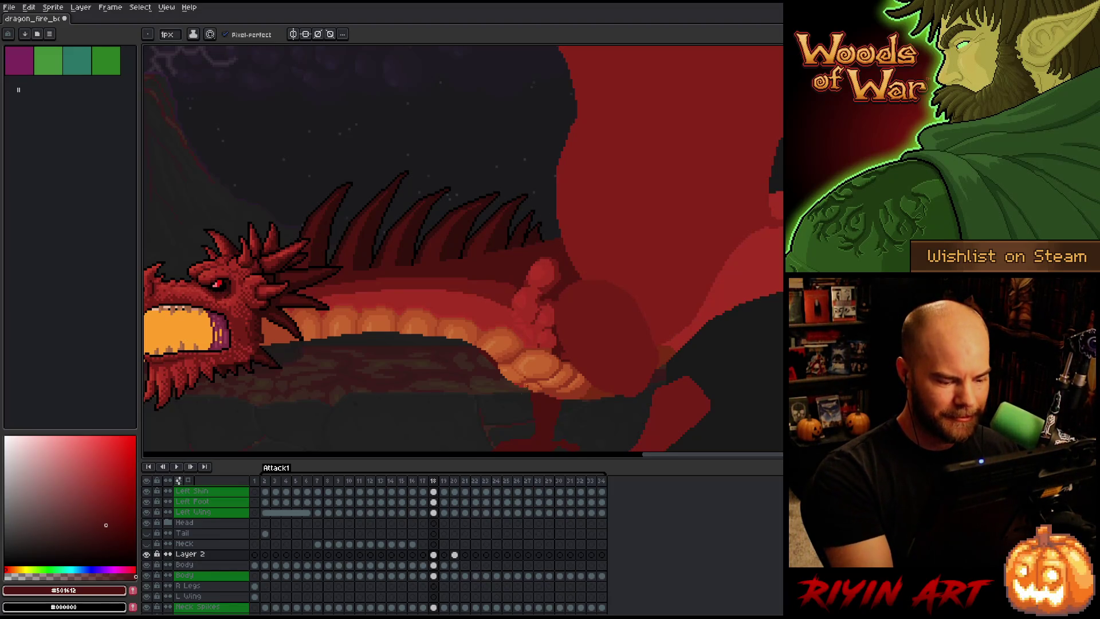
pyautogui.click(446, 554)
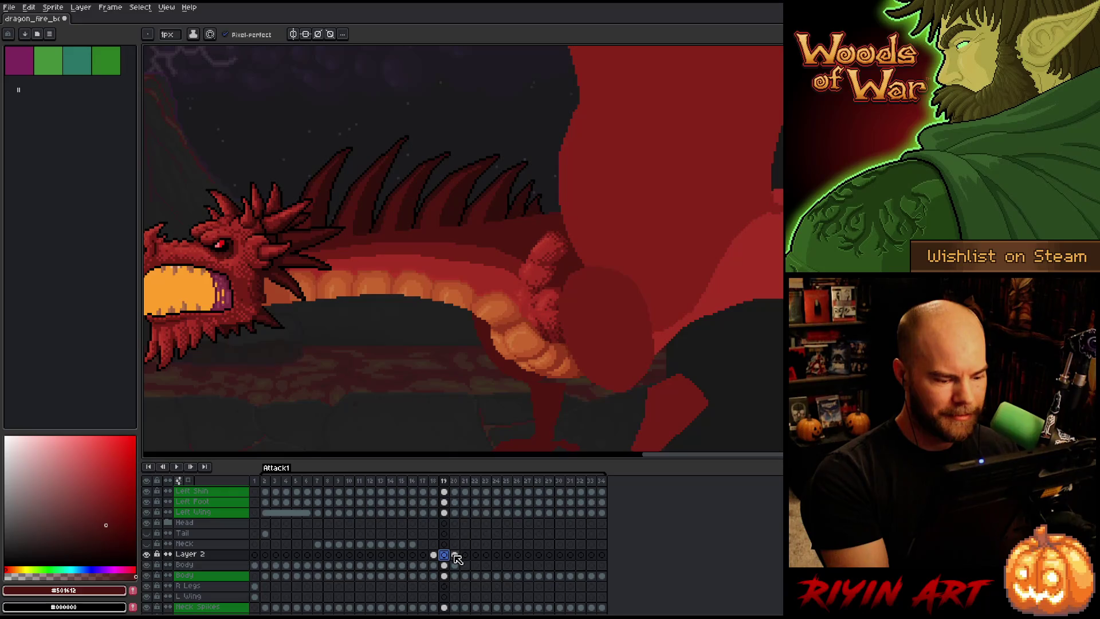
# On frame 20, shade with body reds #761F18, #501612 and #A52F24.
pyautogui.click(454, 555)
pyautogui.keyDown('alt'); pyautogui.click(520, 249); pyautogui.keyUp('alt')
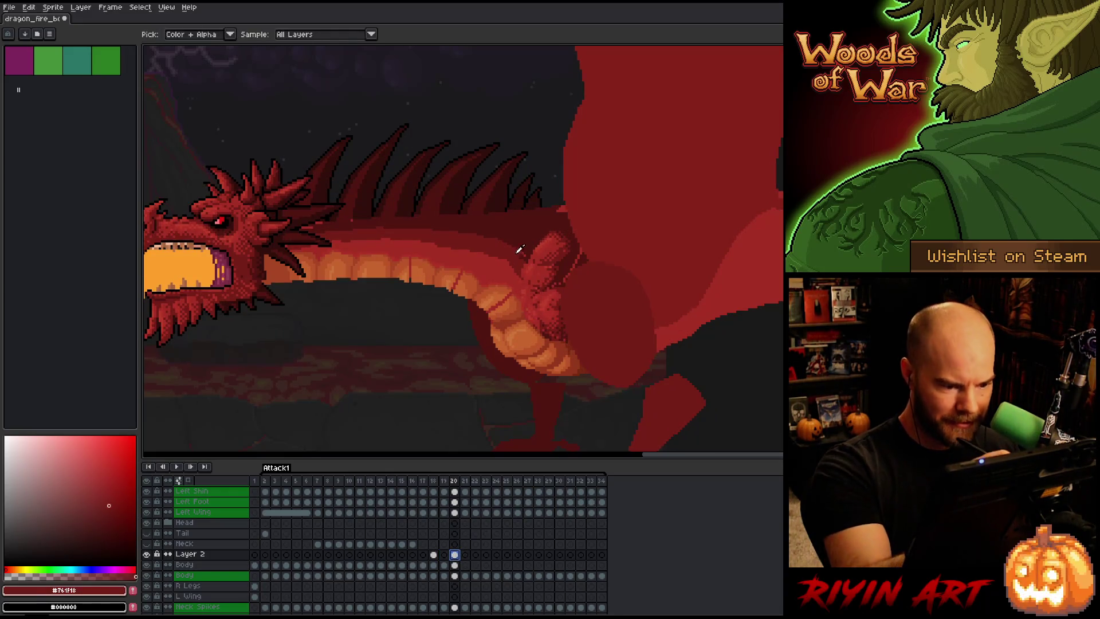
pyautogui.keyDown('alt'); pyautogui.click(523, 253); pyautogui.keyUp('alt')
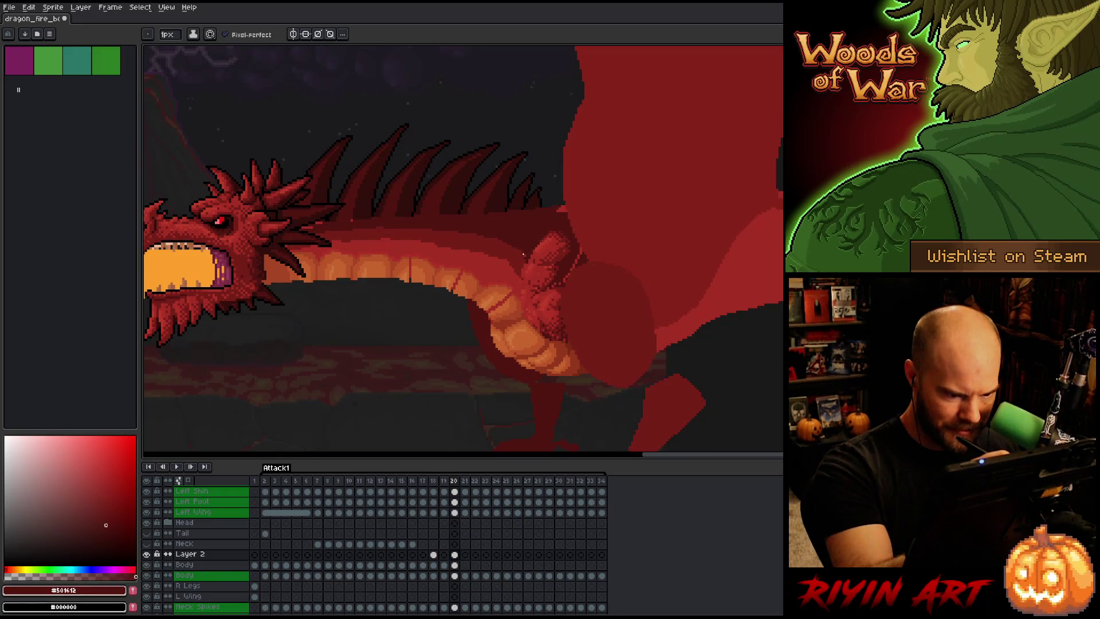
pyautogui.keyDown('alt'); pyautogui.click(562, 207); pyautogui.keyUp('alt')
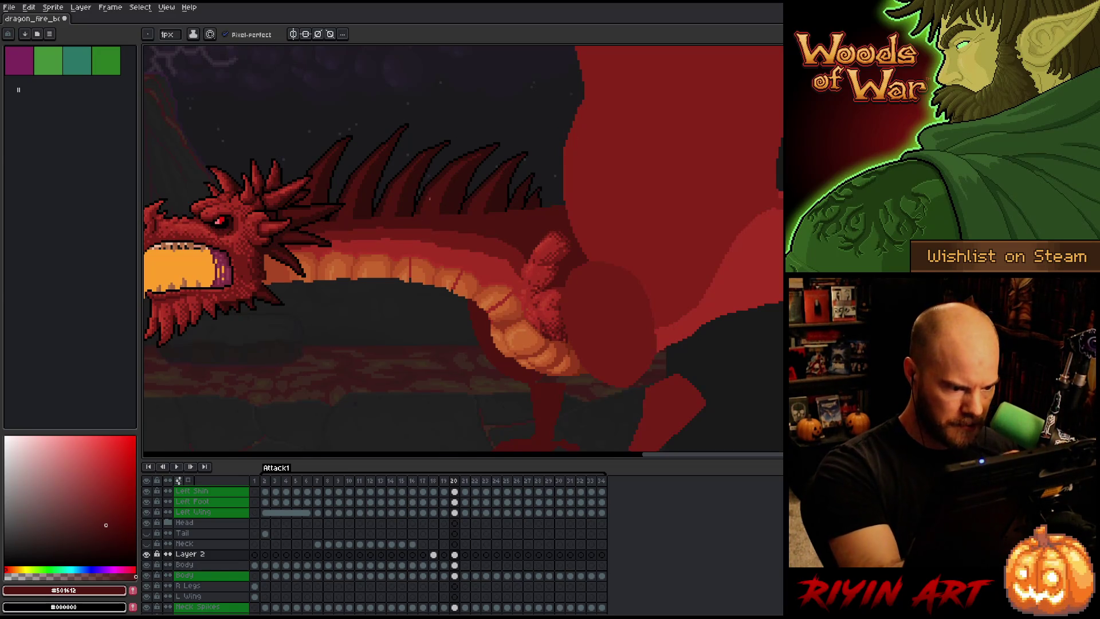
pyautogui.keyDown('alt'); pyautogui.click(385, 236); pyautogui.keyUp('alt')
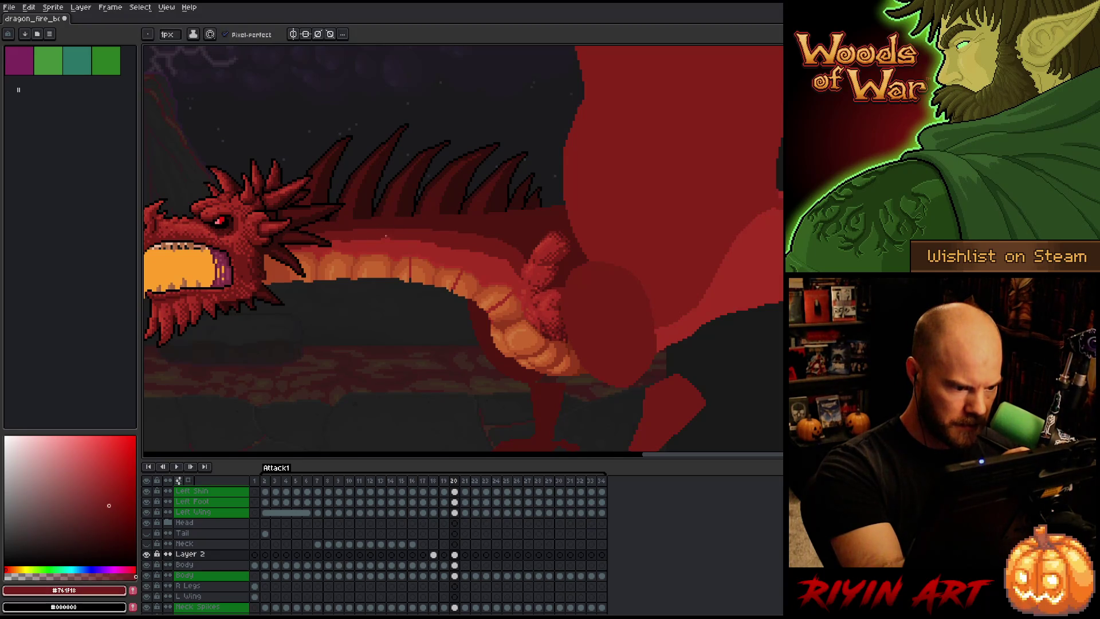
pyautogui.keyDown('alt'); pyautogui.click(356, 239); pyautogui.keyUp('alt')
pyautogui.keyDown('alt'); pyautogui.click(330, 243); pyautogui.keyUp('alt')
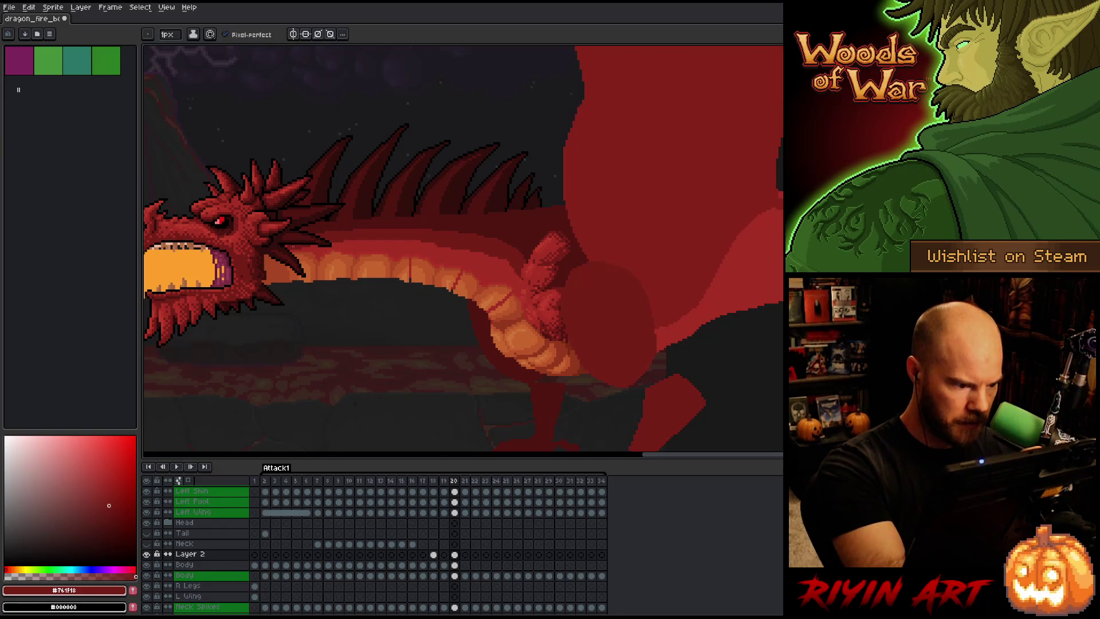
# Shade using mid and dark reds sampled from the neck and oranges sampled from the belly.
pyautogui.press('alt')
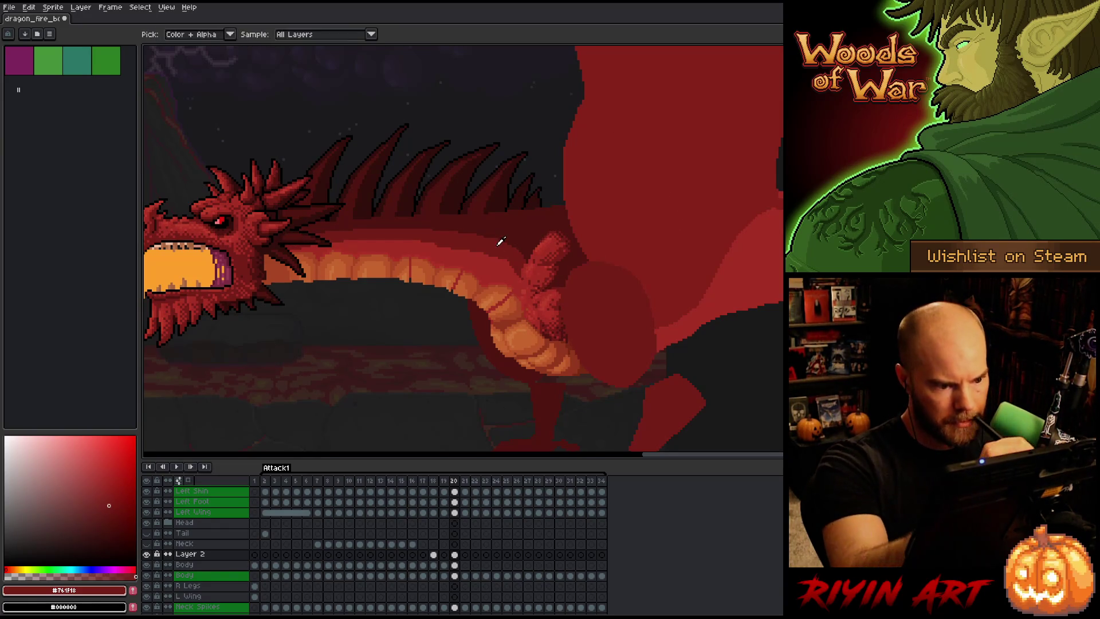
pyautogui.keyDown('alt'); pyautogui.click(467, 259); pyautogui.keyUp('alt')
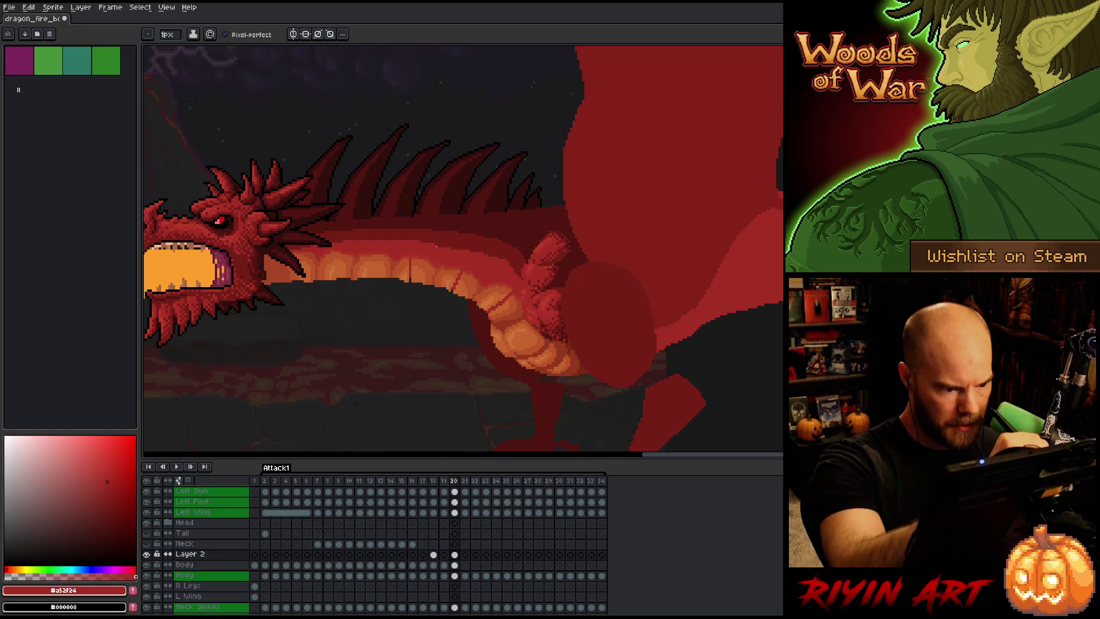
pyautogui.keyDown('alt'); pyautogui.click(452, 246); pyautogui.keyUp('alt')
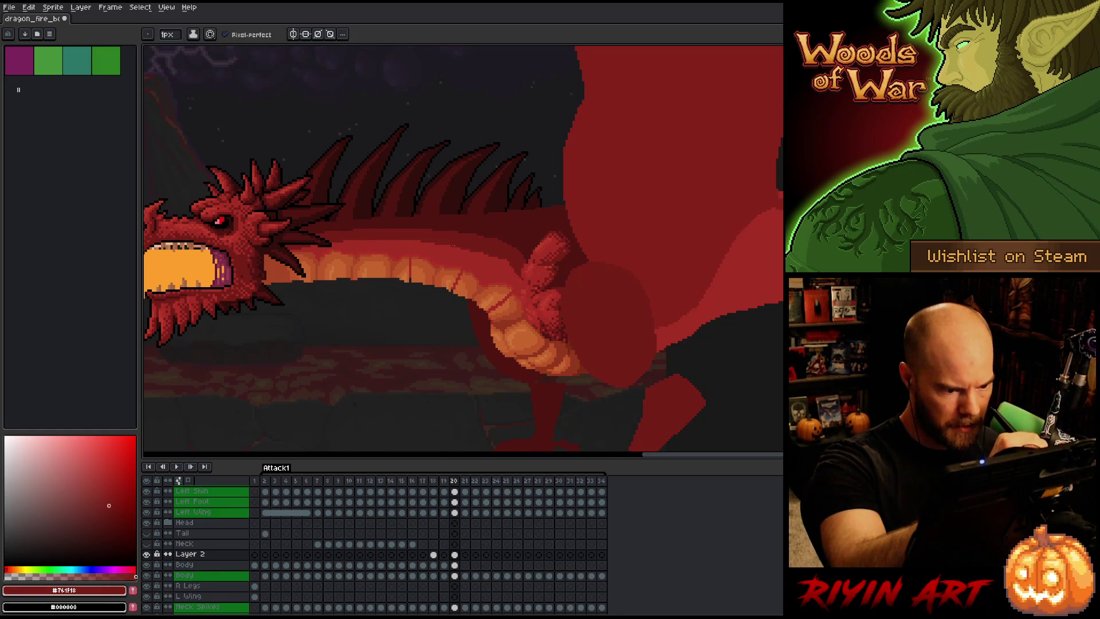
pyautogui.keyDown('alt'); pyautogui.click(474, 250); pyautogui.keyUp('alt')
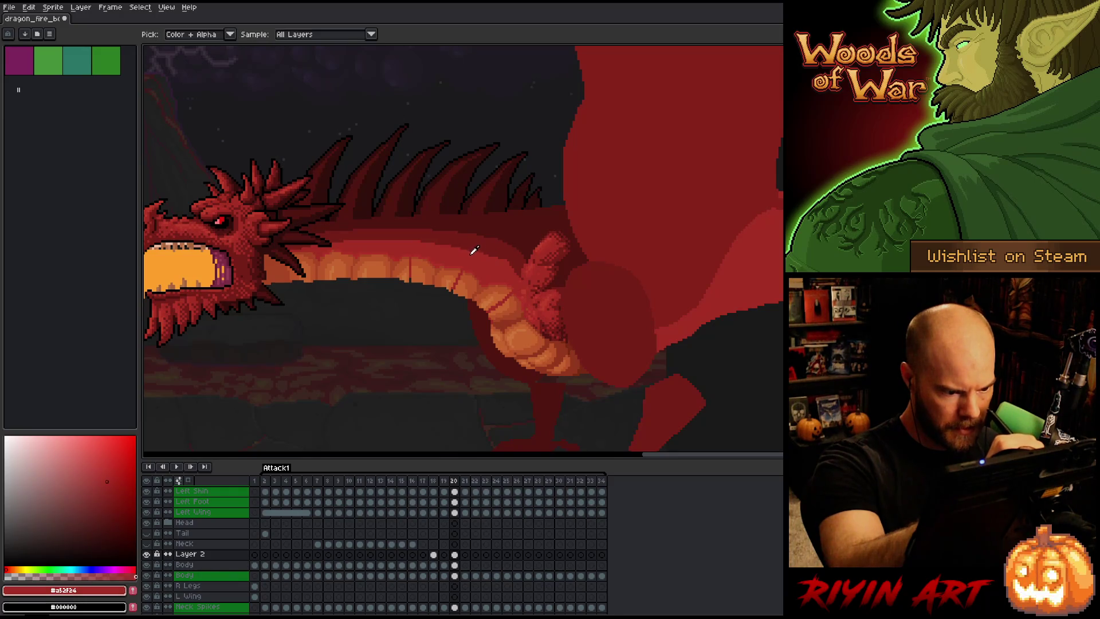
pyautogui.keyDown('alt'); pyautogui.click(506, 258); pyautogui.keyUp('alt')
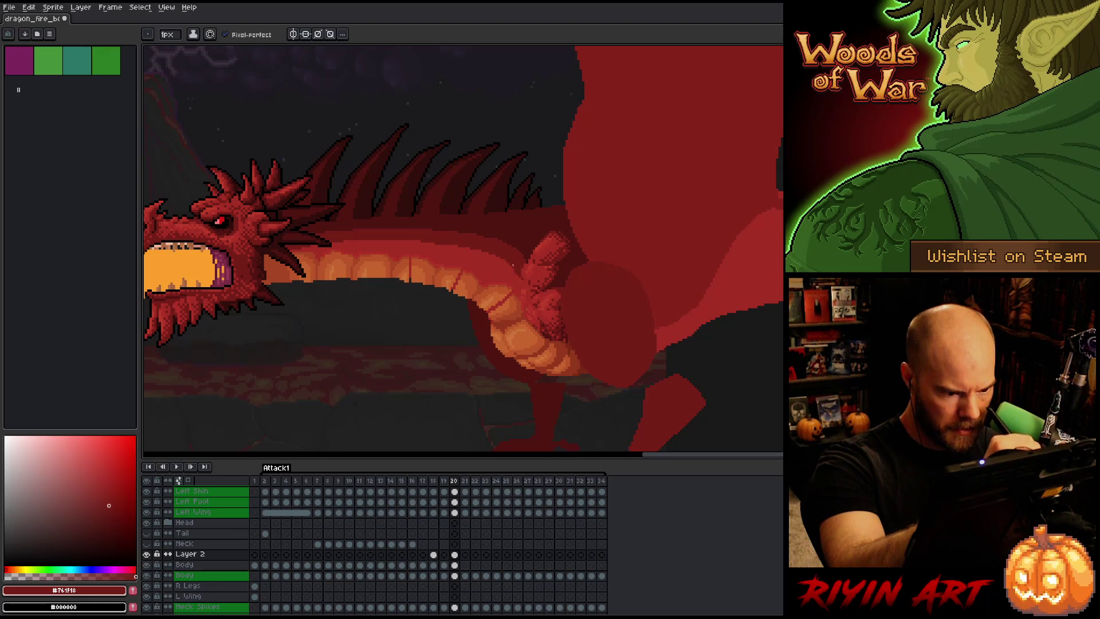
pyautogui.keyDown('alt'); pyautogui.click(466, 263); pyautogui.keyUp('alt')
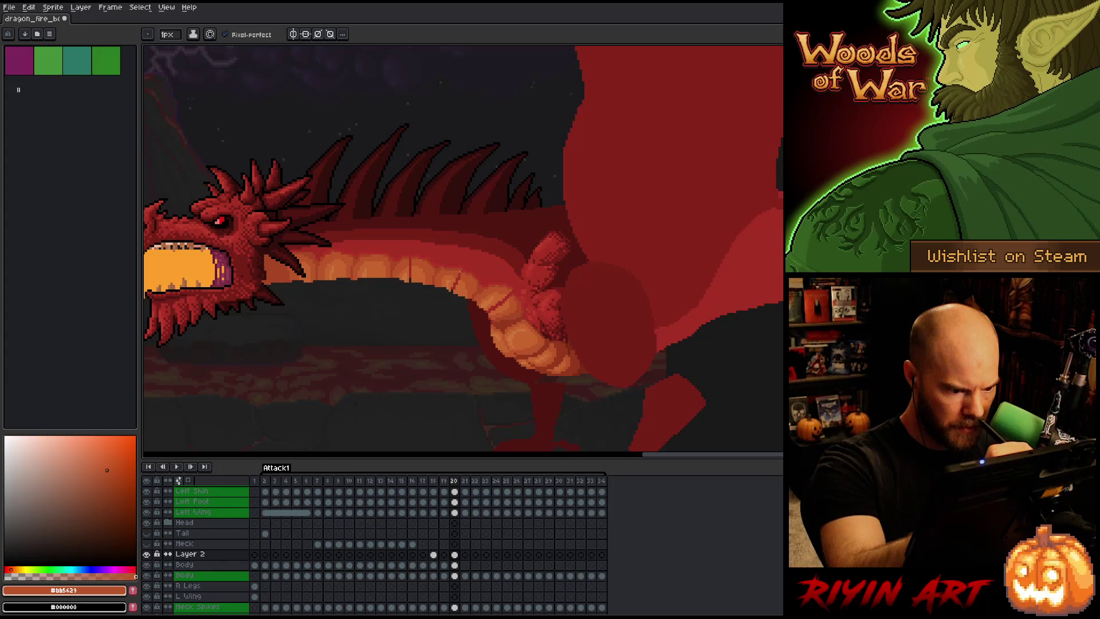
pyautogui.keyDown('alt'); pyautogui.click(439, 246); pyautogui.keyUp('alt')
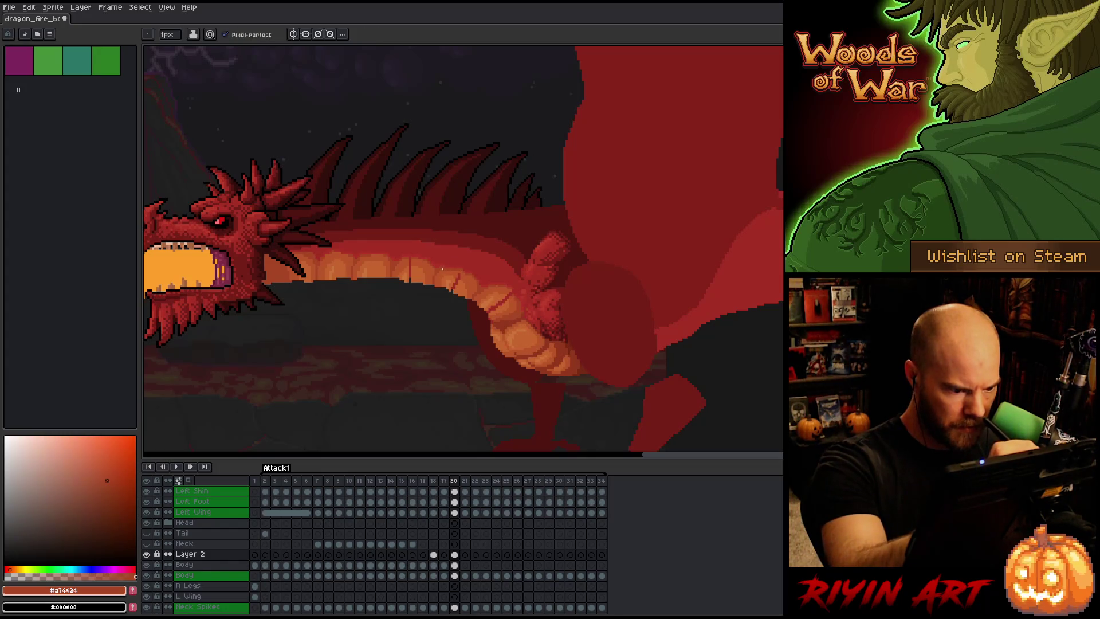
pyautogui.keyDown('alt'); pyautogui.click(459, 277); pyautogui.keyUp('alt')
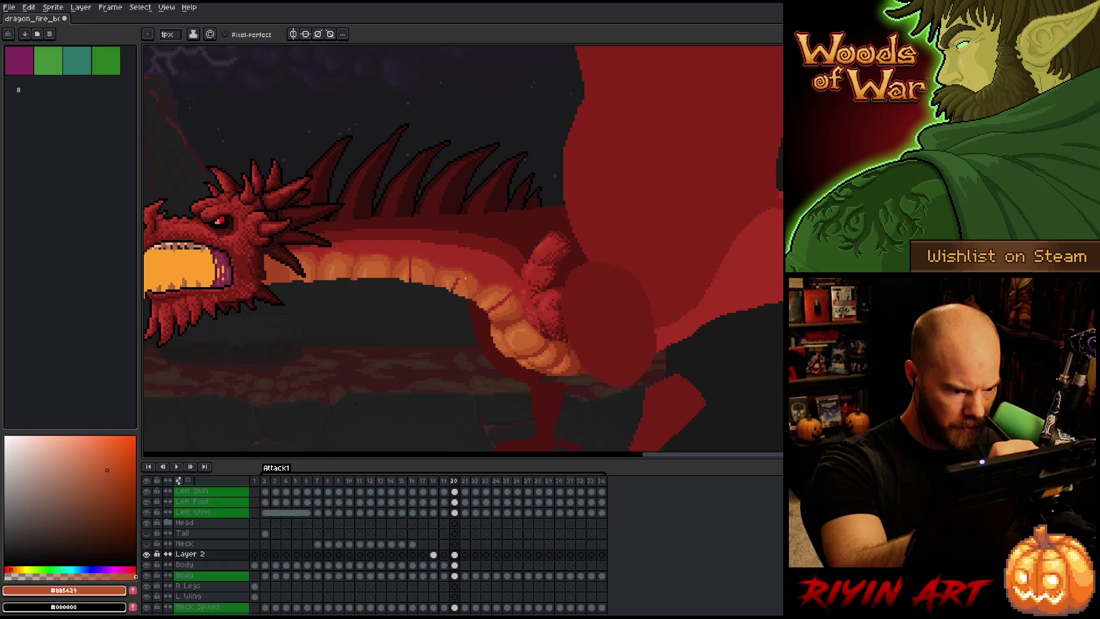
pyautogui.keyDown('alt'); pyautogui.click(470, 280); pyautogui.keyUp('alt')
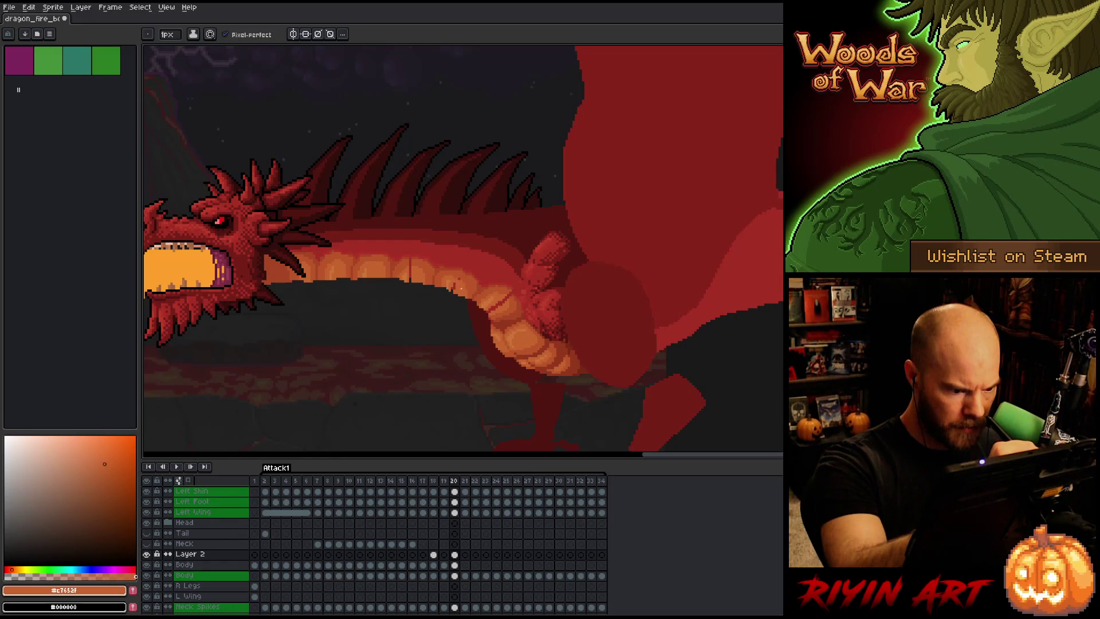
# Paint the neck and belly bands with sampled mid, dark and bright oranges and crimson red.
pyautogui.keyDown('alt'); pyautogui.click(417, 277); pyautogui.keyUp('alt')
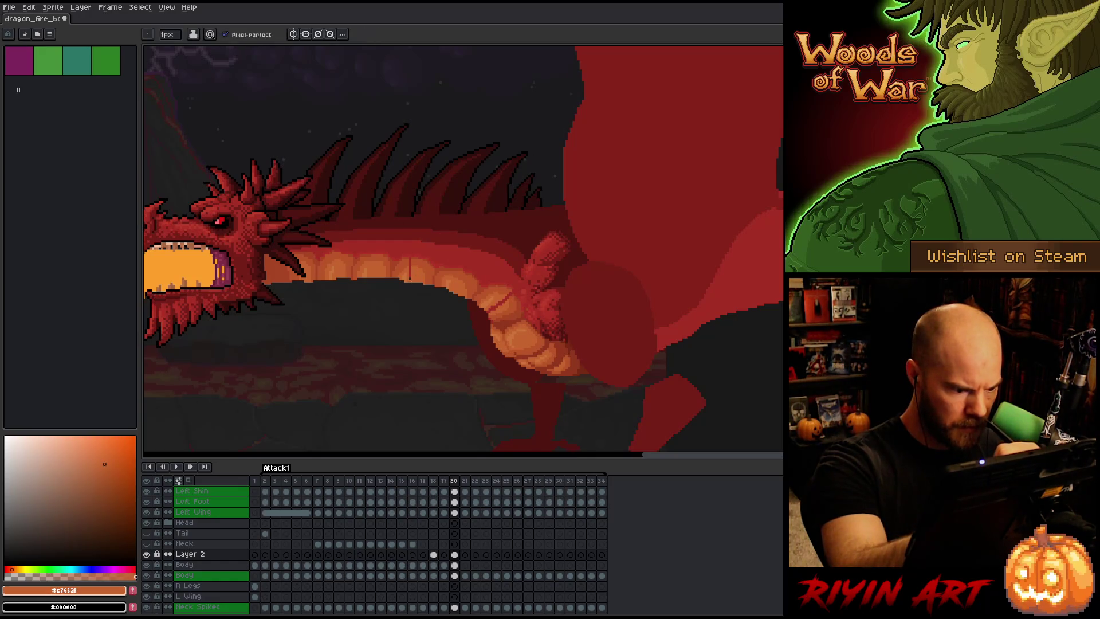
pyautogui.keyDown('alt'); pyautogui.click(409, 261); pyautogui.keyUp('alt')
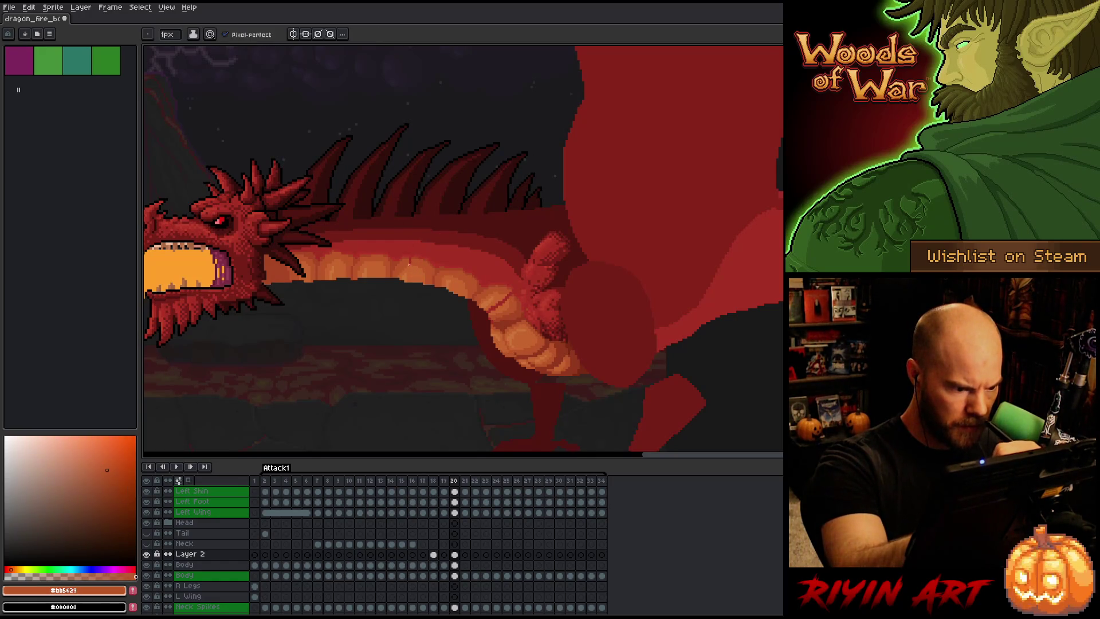
pyautogui.keyDown('alt'); pyautogui.click(422, 252); pyautogui.keyUp('alt')
pyautogui.keyDown('alt'); pyautogui.click(415, 253); pyautogui.keyUp('alt')
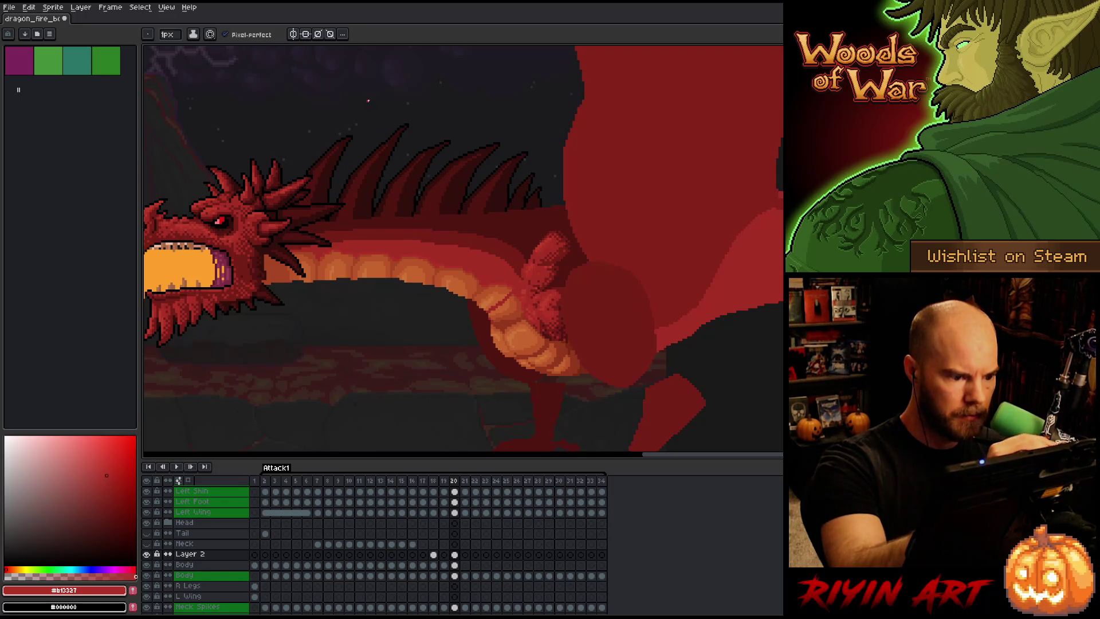
pyautogui.keyDown('alt'); pyautogui.click(437, 249); pyautogui.keyUp('alt')
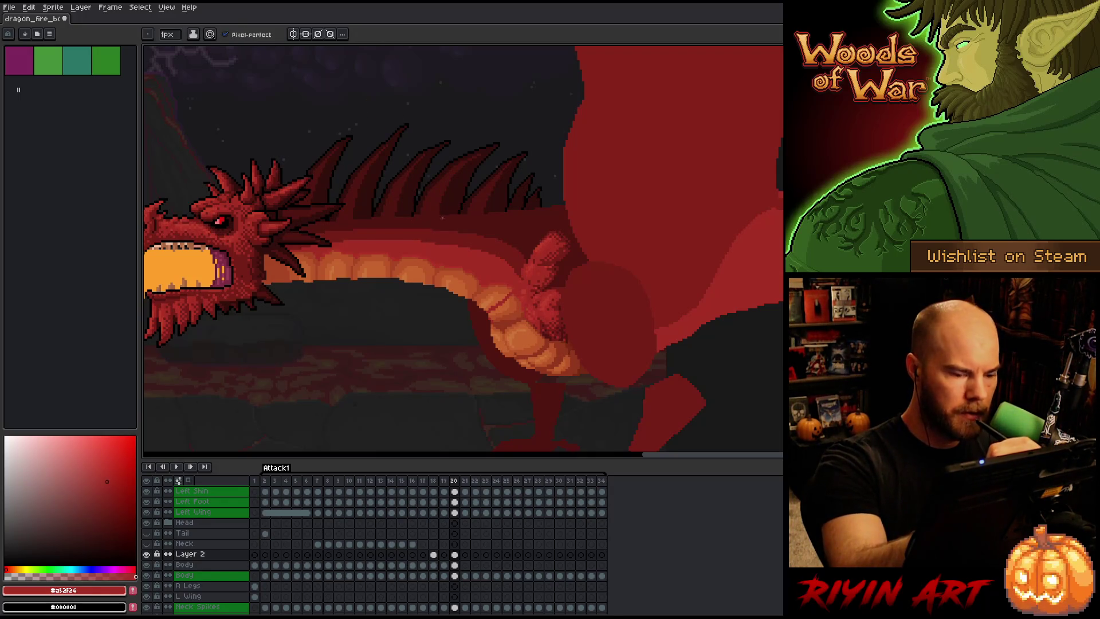
pyautogui.keyDown('alt'); pyautogui.click(503, 288); pyautogui.keyUp('alt')
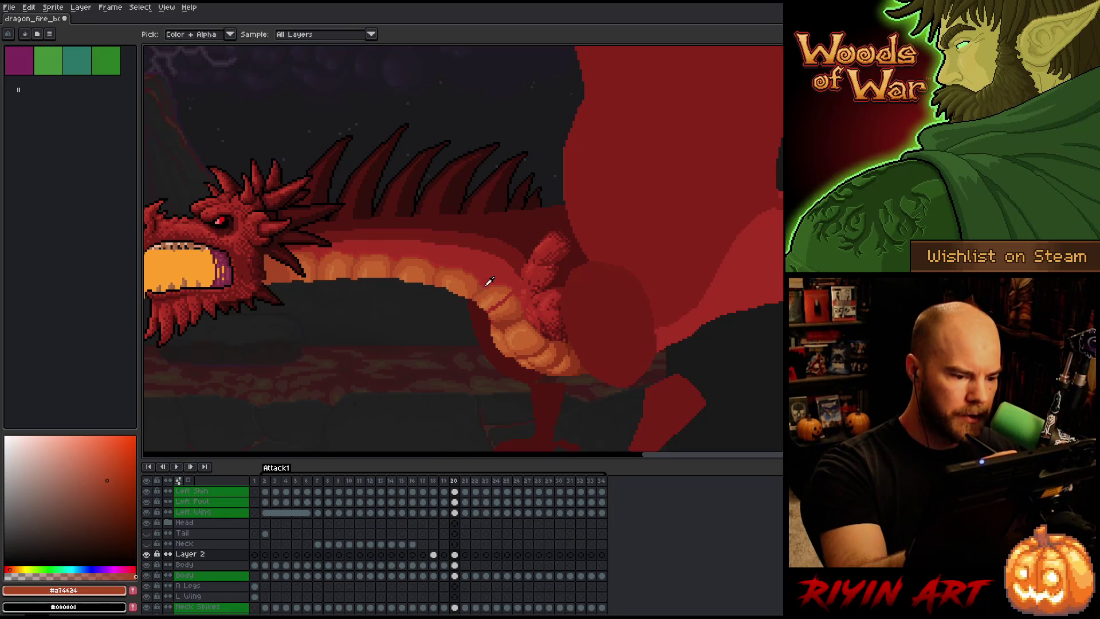
pyautogui.keyDown('alt'); pyautogui.click(490, 271); pyautogui.keyUp('alt')
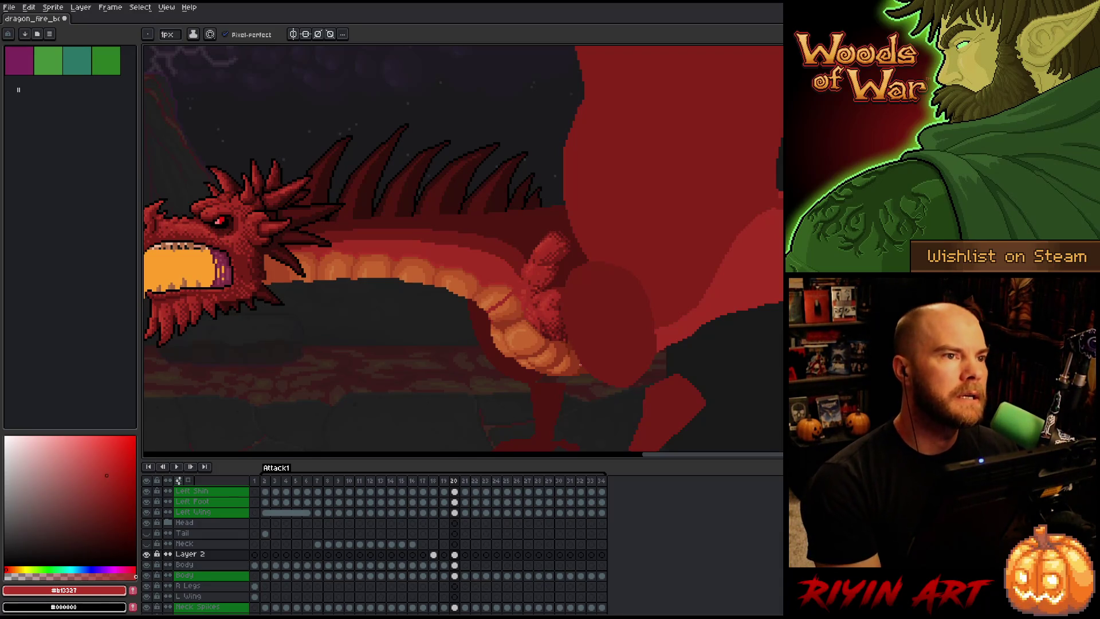
pyautogui.keyDown('alt'); pyautogui.click(511, 291); pyautogui.keyUp('alt')
pyautogui.keyDown('alt'); pyautogui.click(509, 296); pyautogui.keyUp('alt')
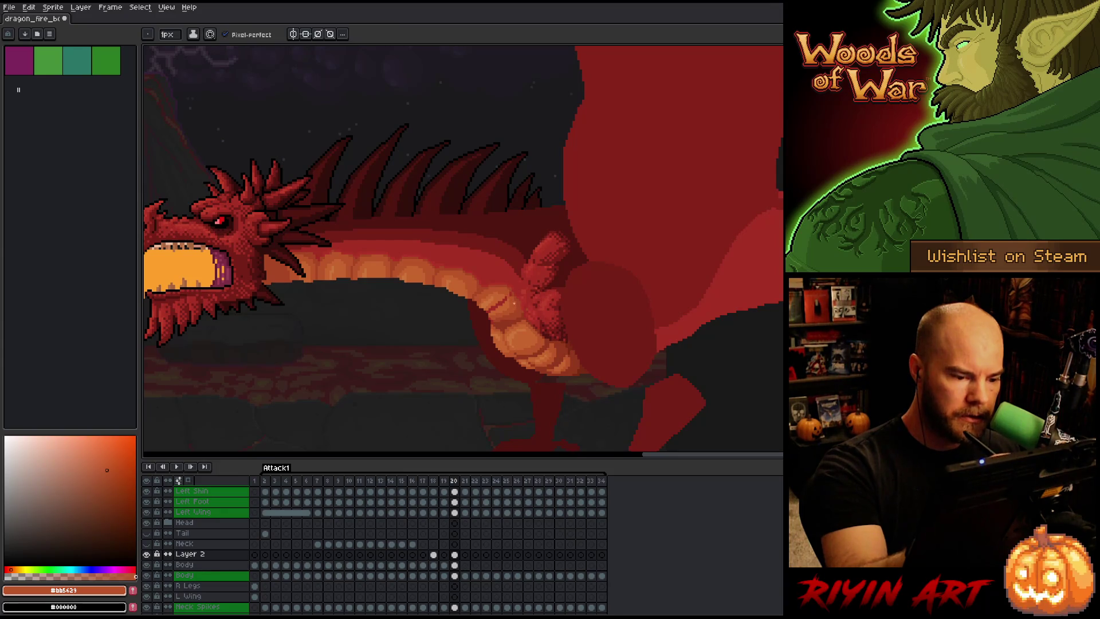
pyautogui.keyDown('alt'); pyautogui.click(506, 304); pyautogui.keyUp('alt')
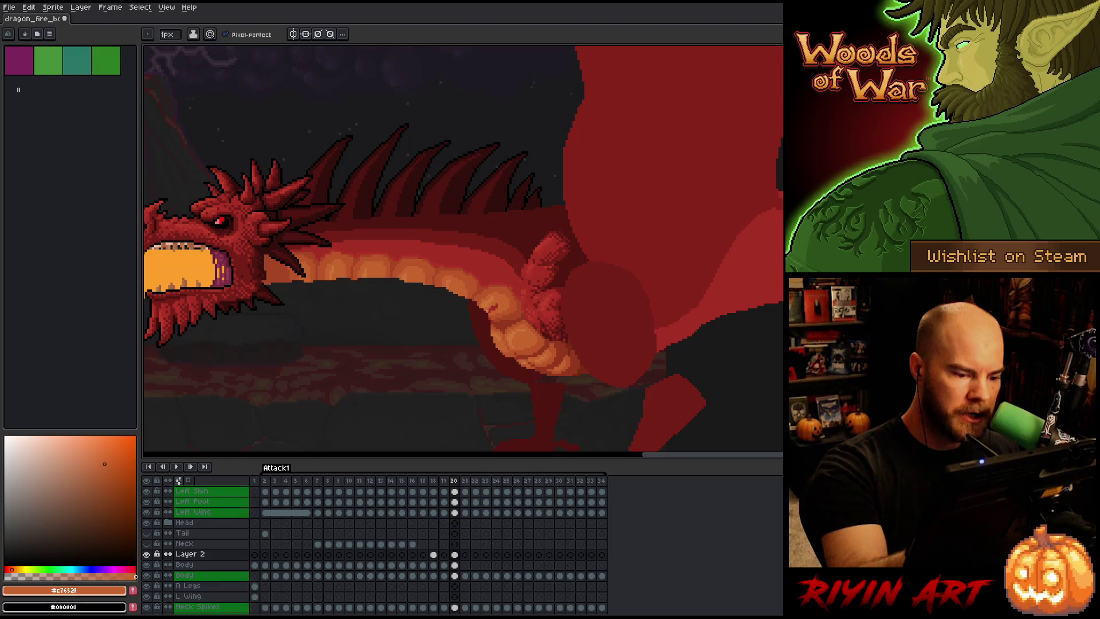
# Cycle through Fill, Pencil and Eraser, then select all pixels of the Body cel.
pyautogui.press('g')
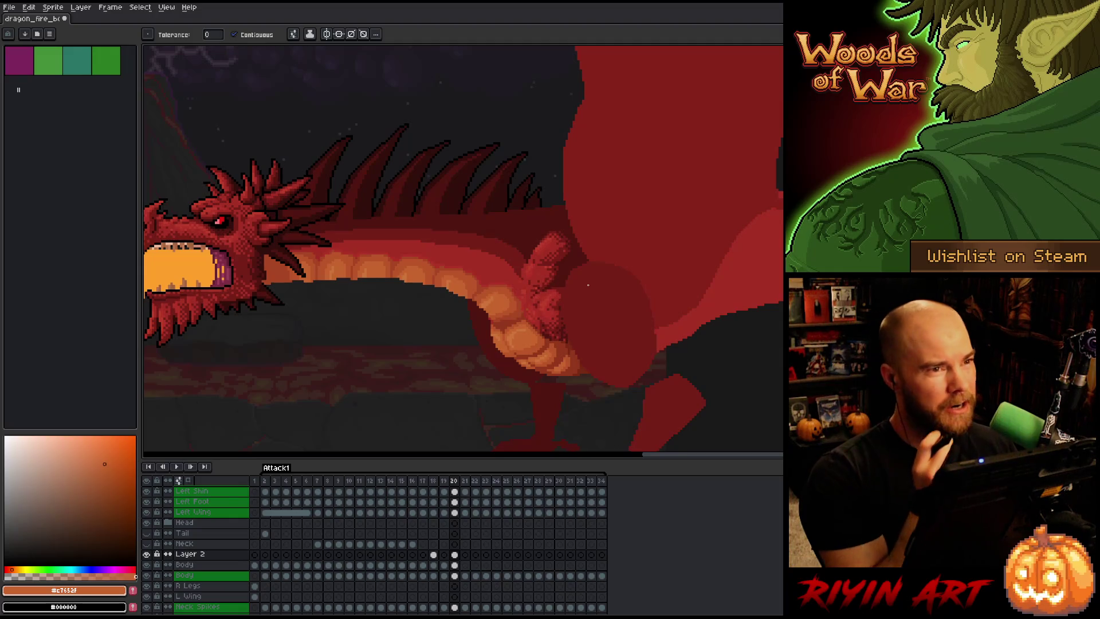
pyautogui.press('b')
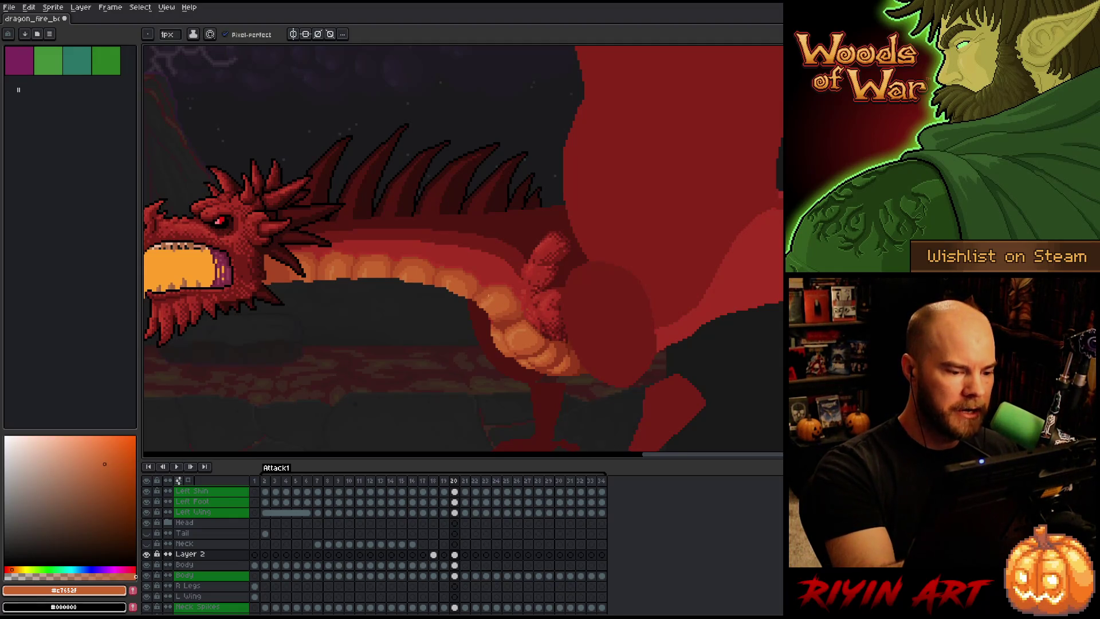
pyautogui.press('e')
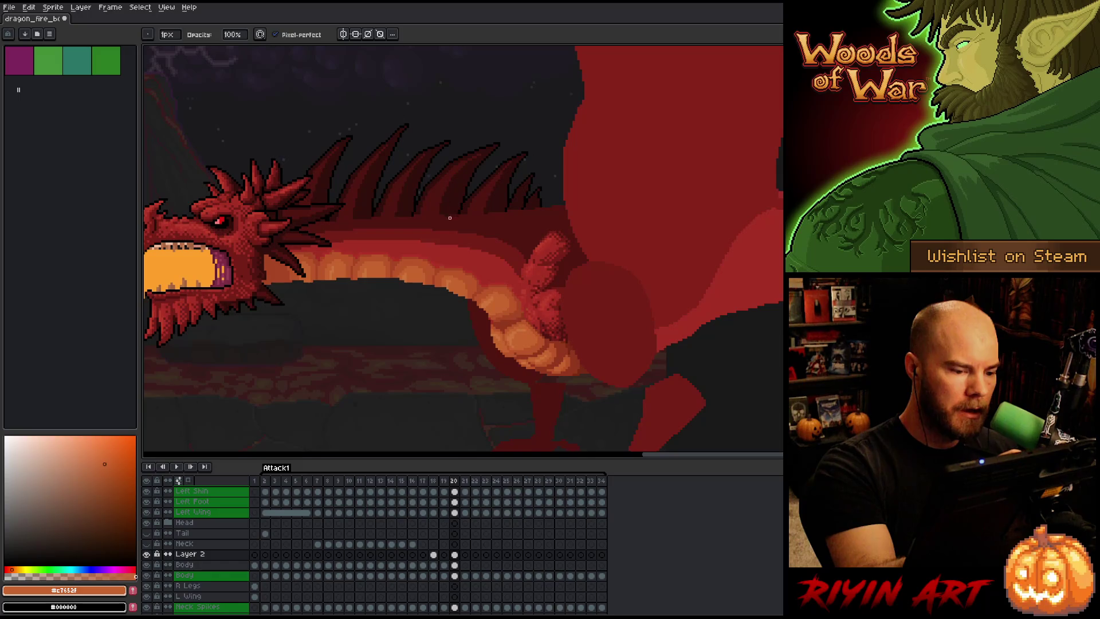
pyautogui.keyDown('ctrl'); pyautogui.click(457, 549); pyautogui.keyUp('ctrl')
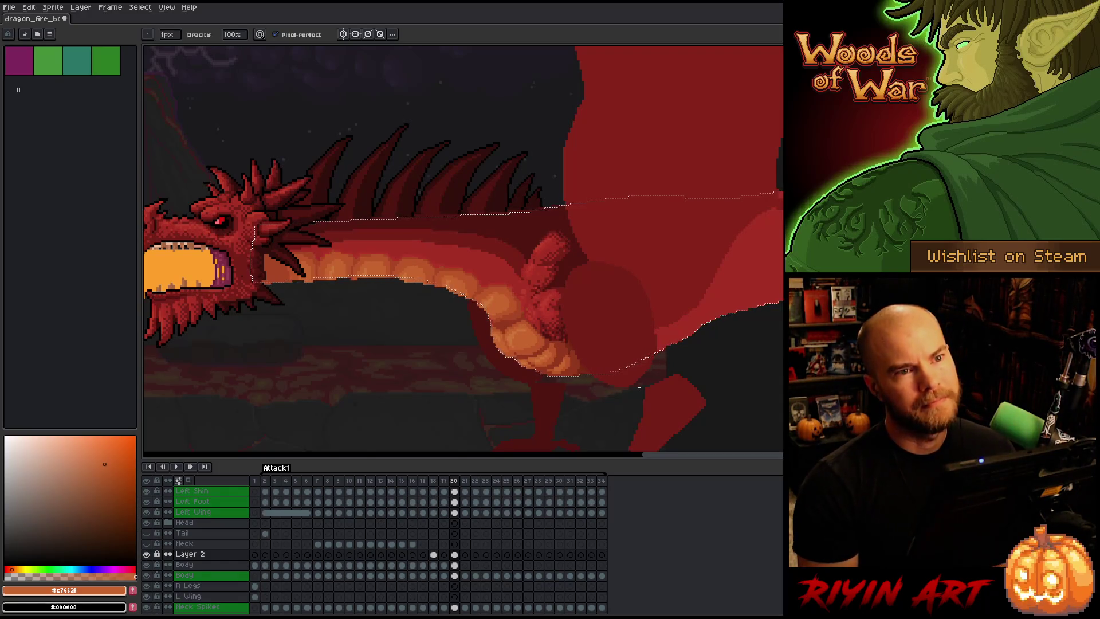
pyautogui.click(444, 564)
pyautogui.click(454, 555)
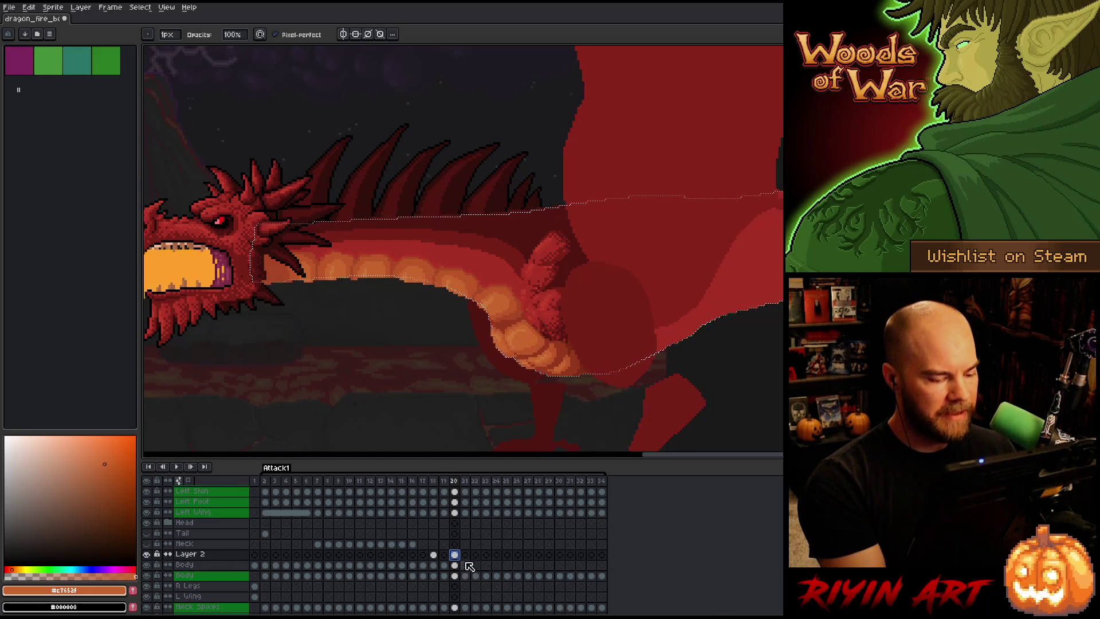
pyautogui.click(146, 554)
pyautogui.click(147, 555)
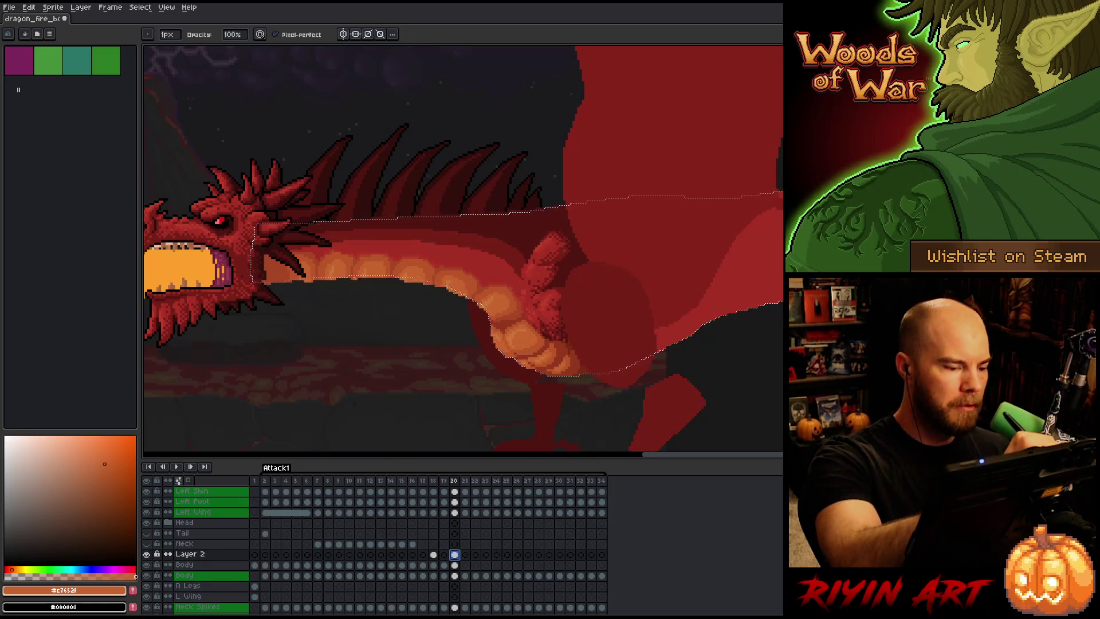
pyautogui.click(454, 565)
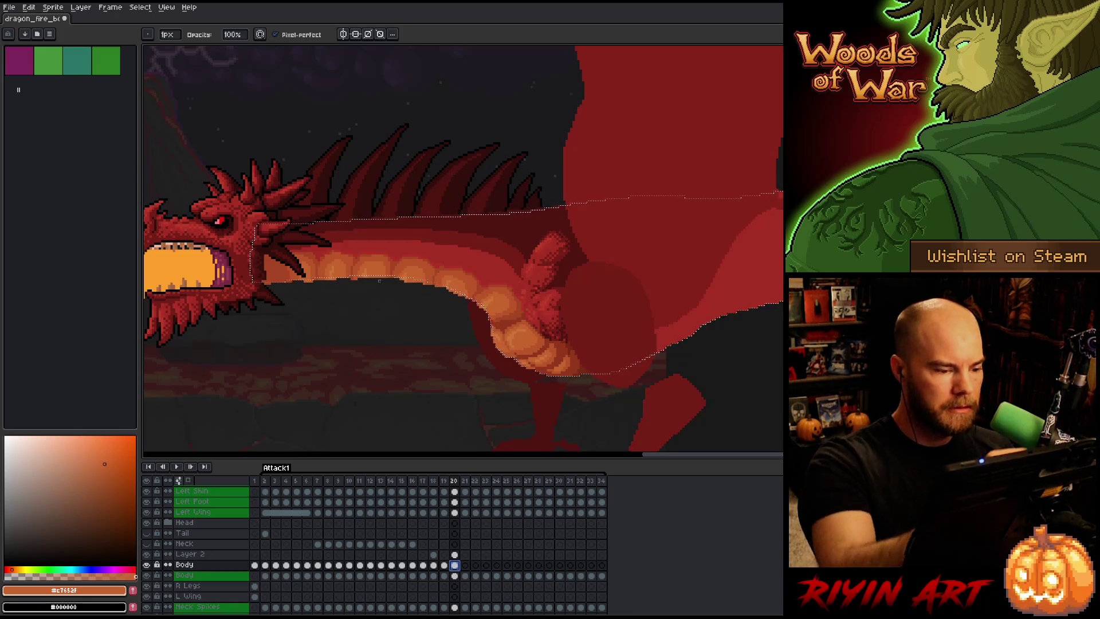
pyautogui.click(455, 502)
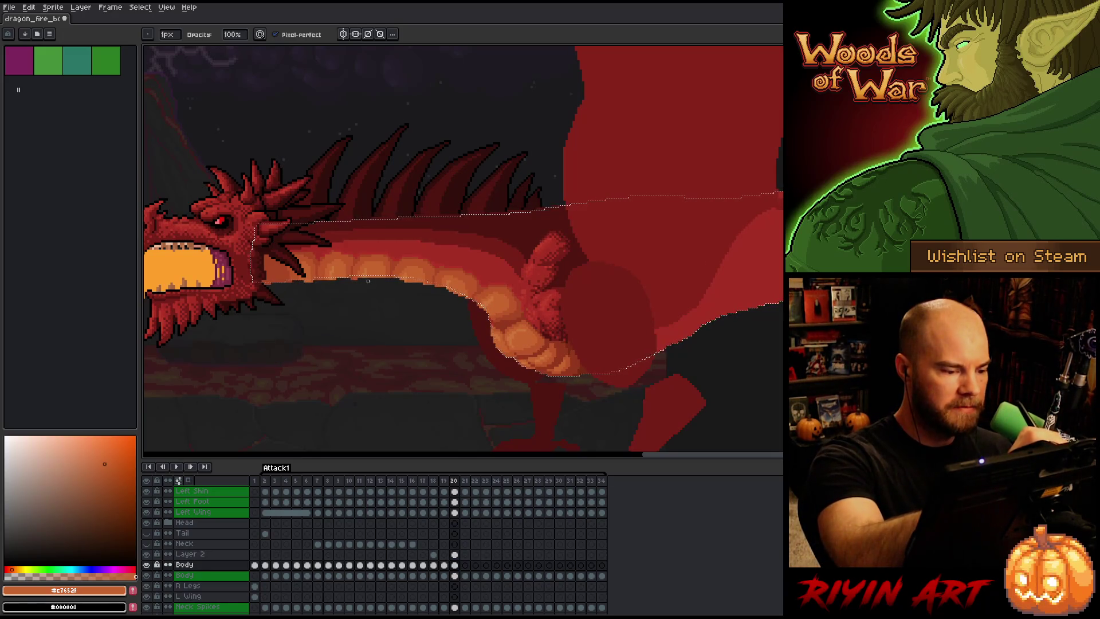
pyautogui.click(455, 512)
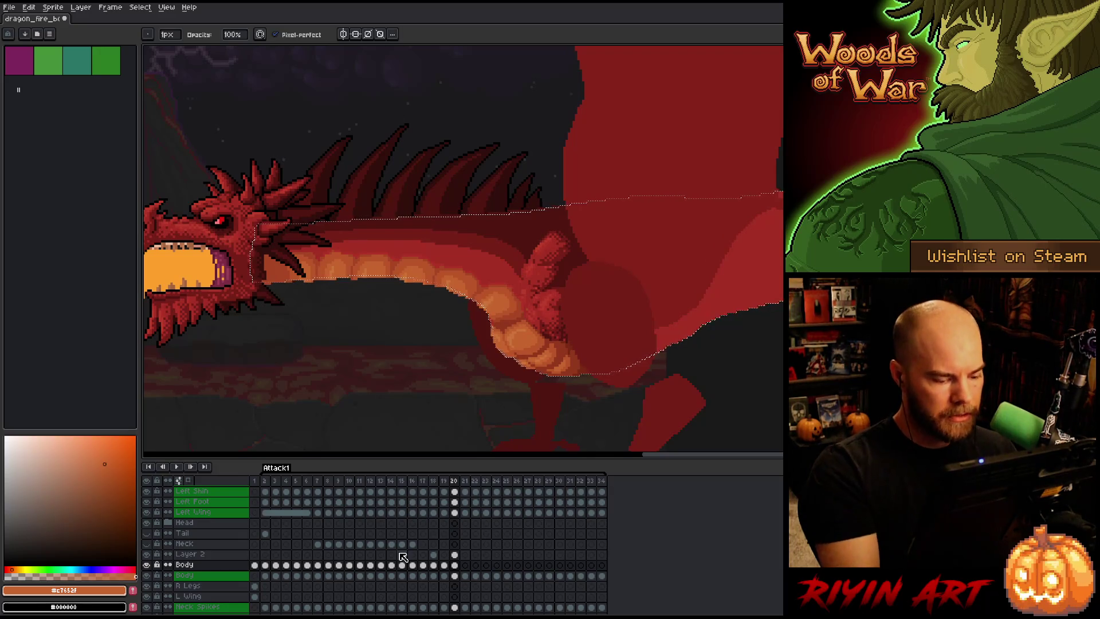
pyautogui.click(147, 555)
pyautogui.click(148, 555)
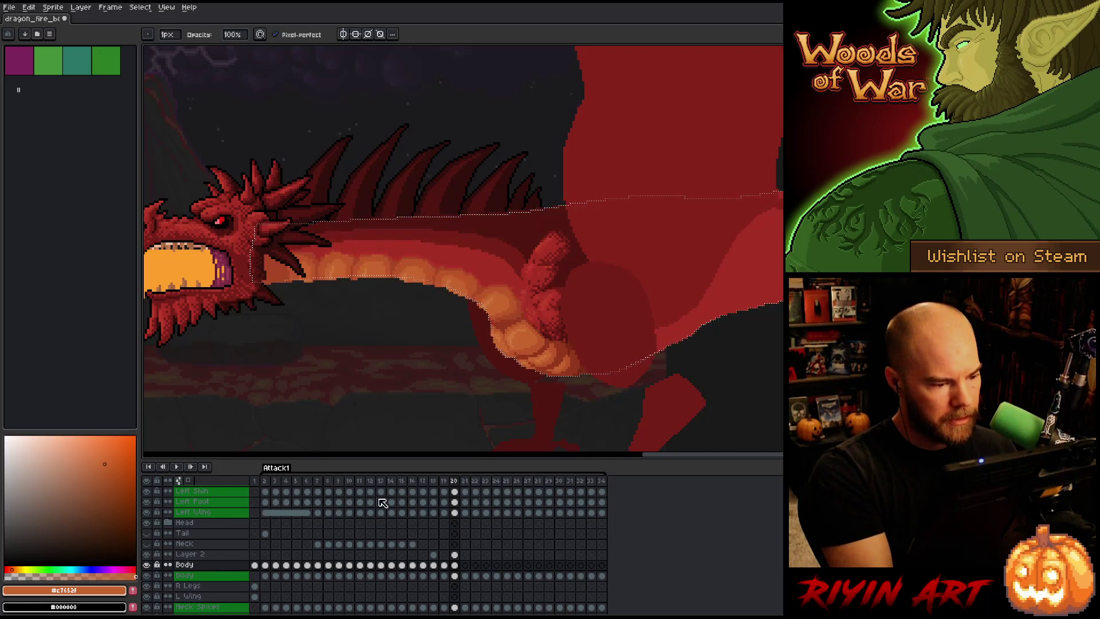
pyautogui.click(454, 554)
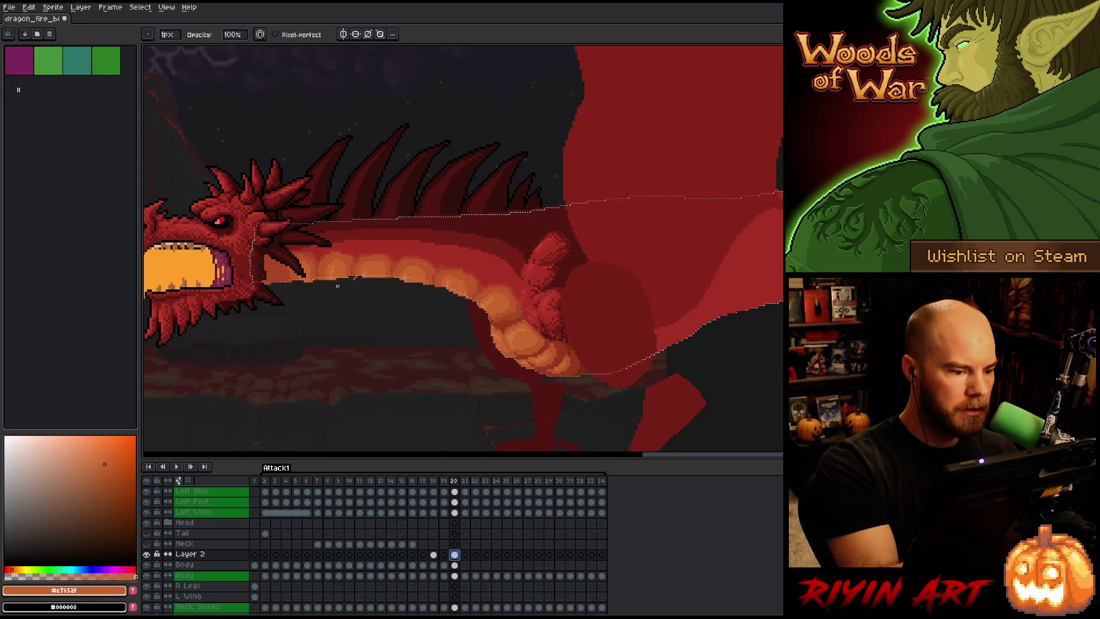
pyautogui.press('+')
pyautogui.press('+')
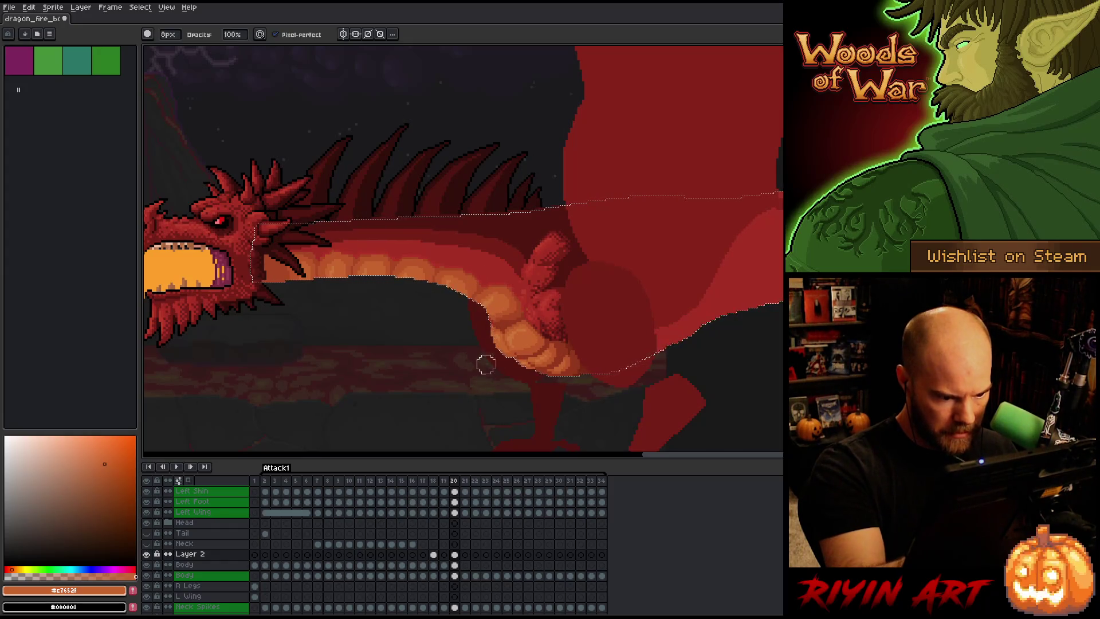
# On the Body layer, compare frames 19 and 20, then return to frame 20 with the 1px pencil.
pyautogui.press('Down')
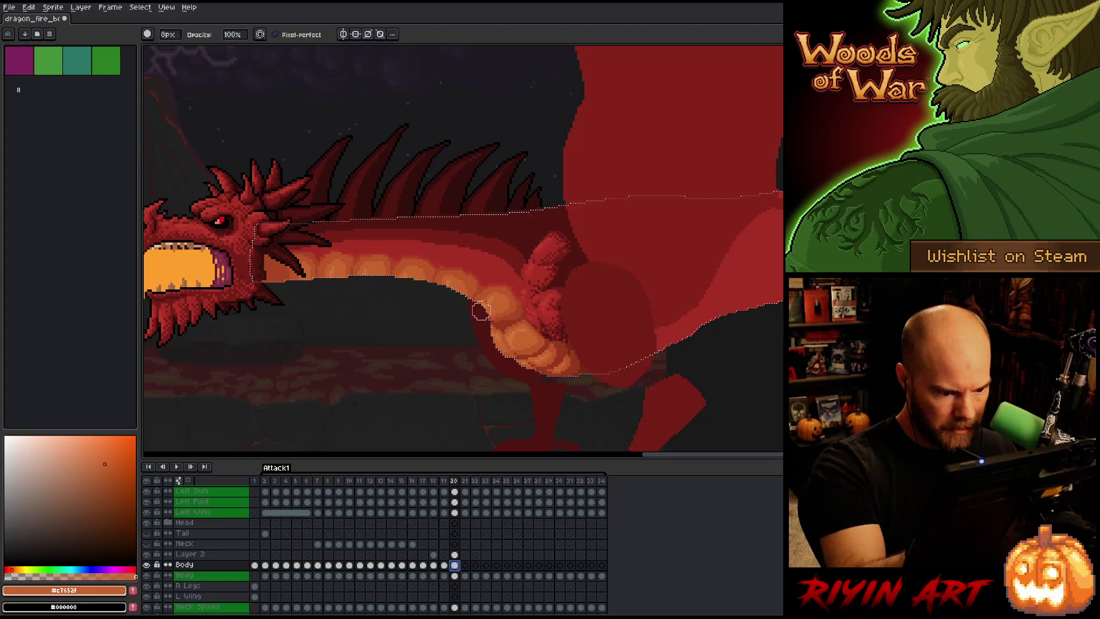
pyautogui.press('Left')
pyautogui.press('Right')
pyautogui.press('Left')
pyautogui.press('Right')
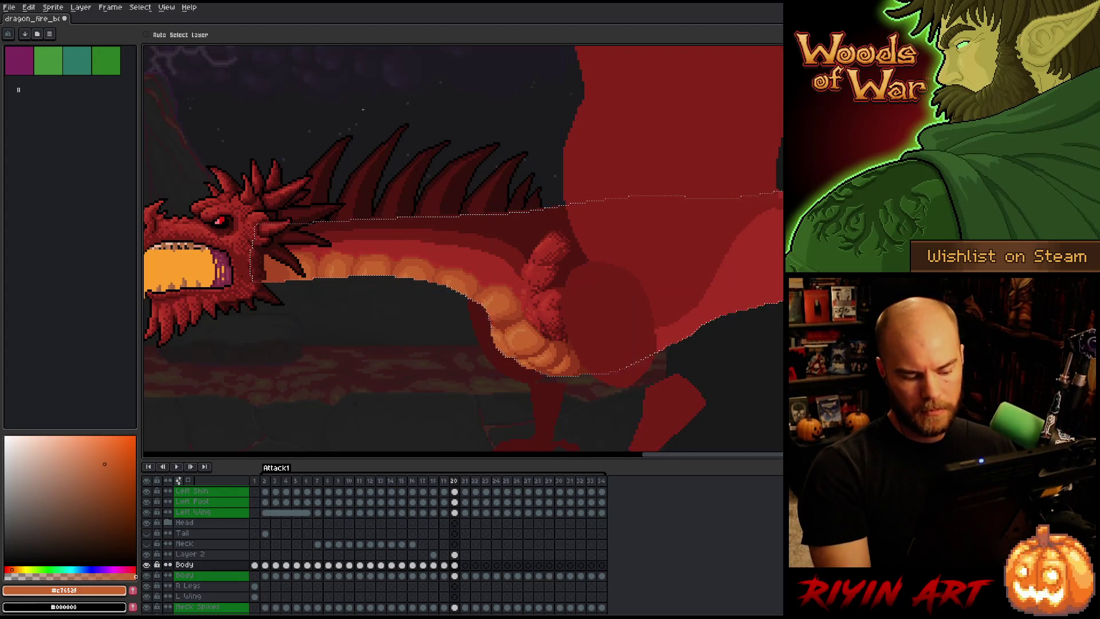
pyautogui.press('b')
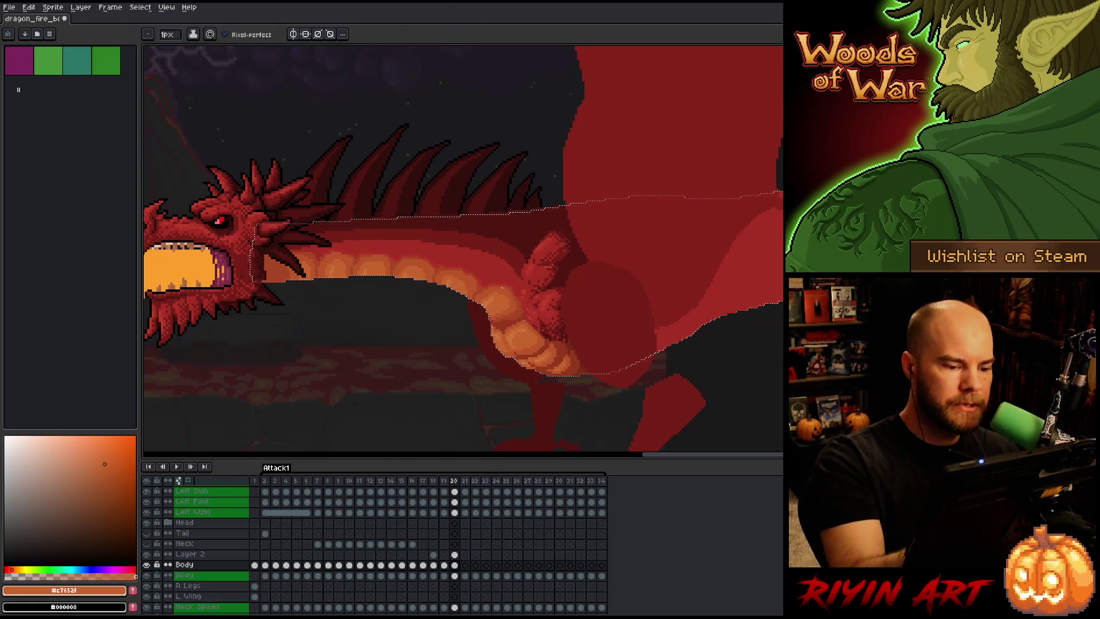
# Try darker orange shades, then eyedrop the dragon's red #b13327 as the drawing colour.
pyautogui.keyDown('alt'); pyautogui.click(401, 260); pyautogui.keyUp('alt')
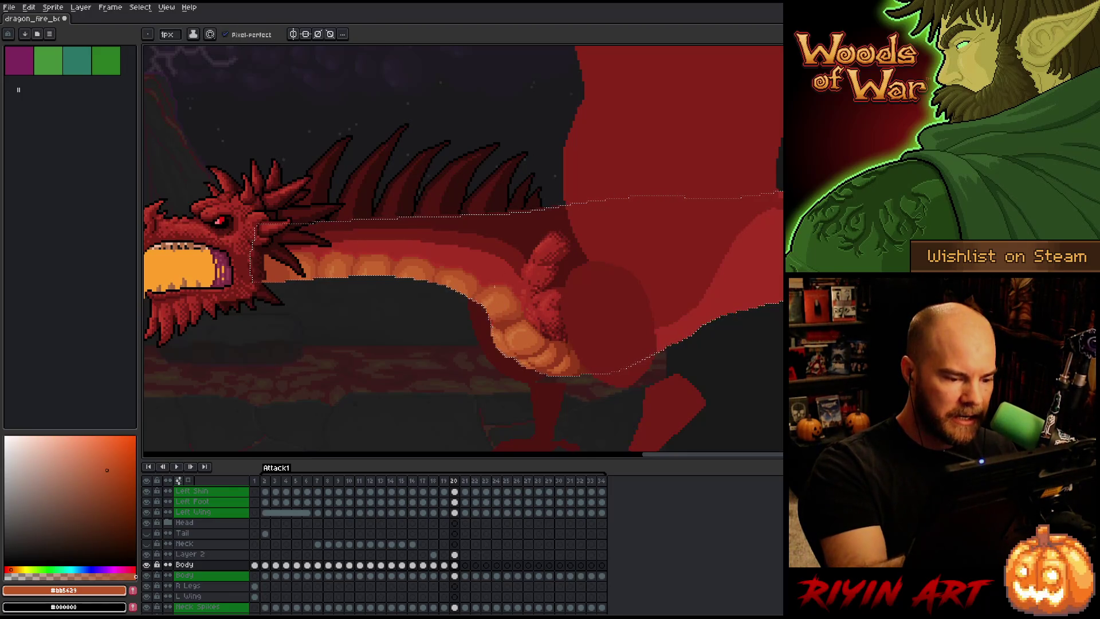
pyautogui.keyDown('alt'); pyautogui.click(498, 304); pyautogui.keyUp('alt')
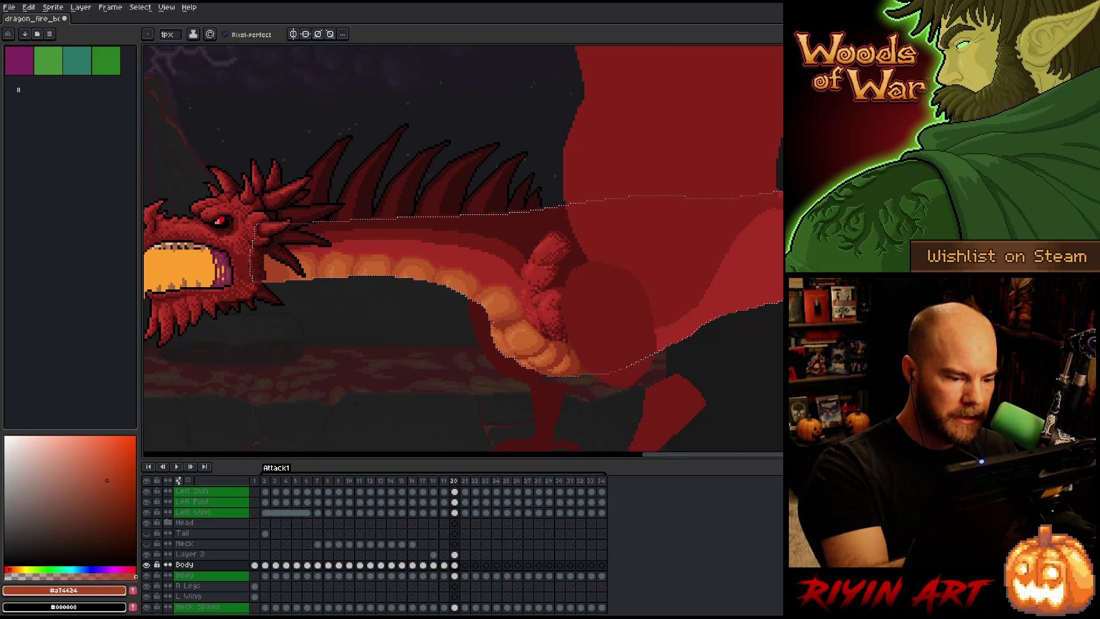
pyautogui.keyDown('alt'); pyautogui.click(492, 326); pyautogui.keyUp('alt')
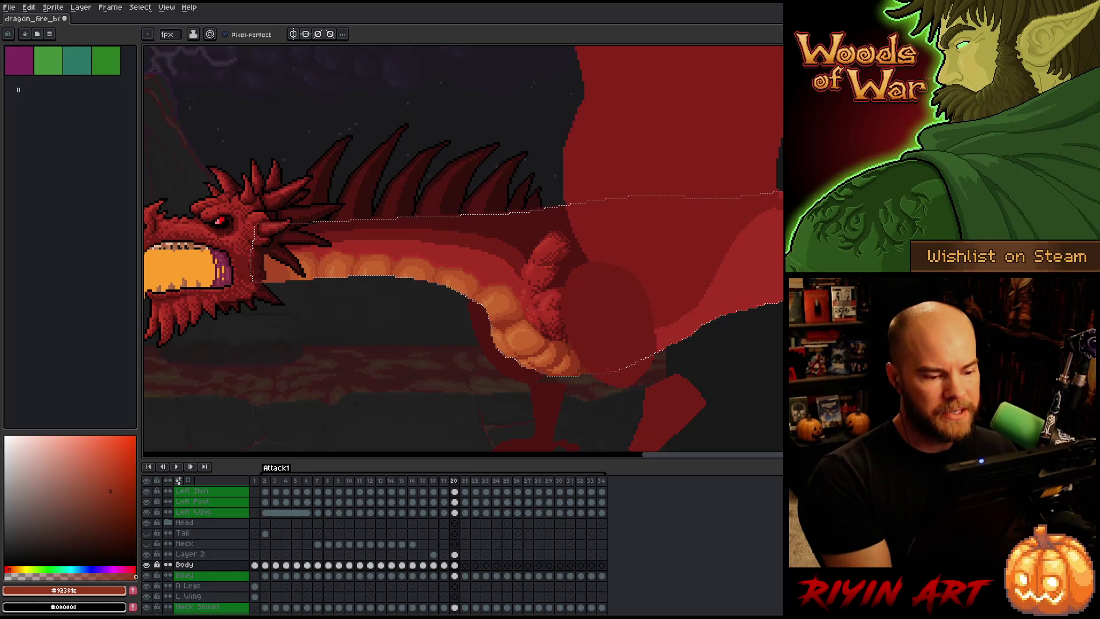
pyautogui.keyDown('alt'); pyautogui.click(533, 295); pyautogui.keyUp('alt')
pyautogui.keyDown('alt'); pyautogui.click(525, 292); pyautogui.keyUp('alt')
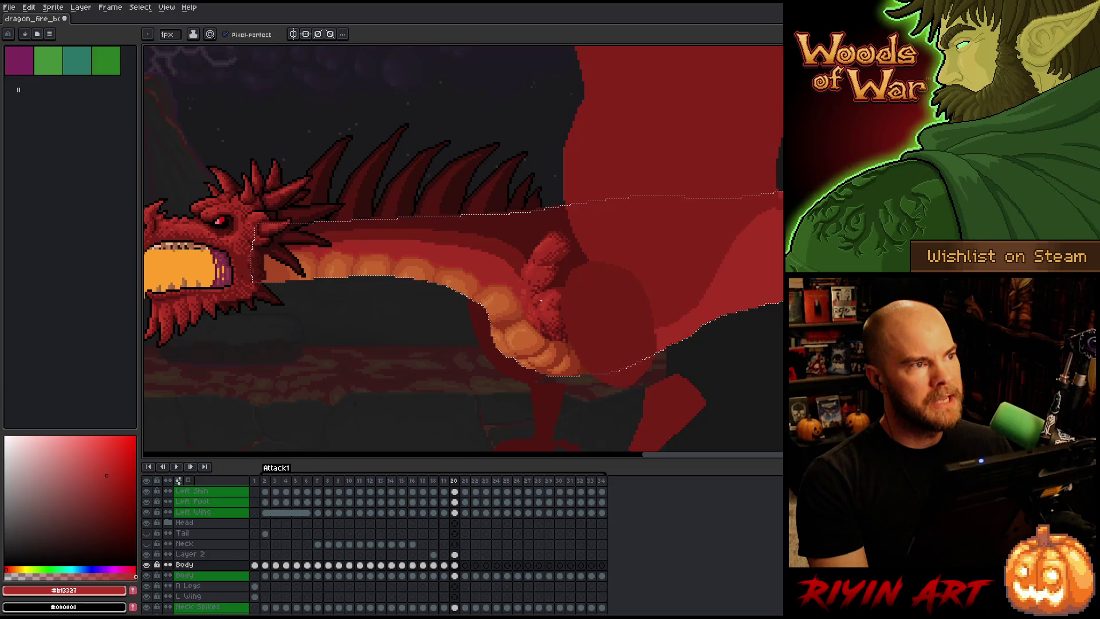
pyautogui.press('v')
pyautogui.press('b')
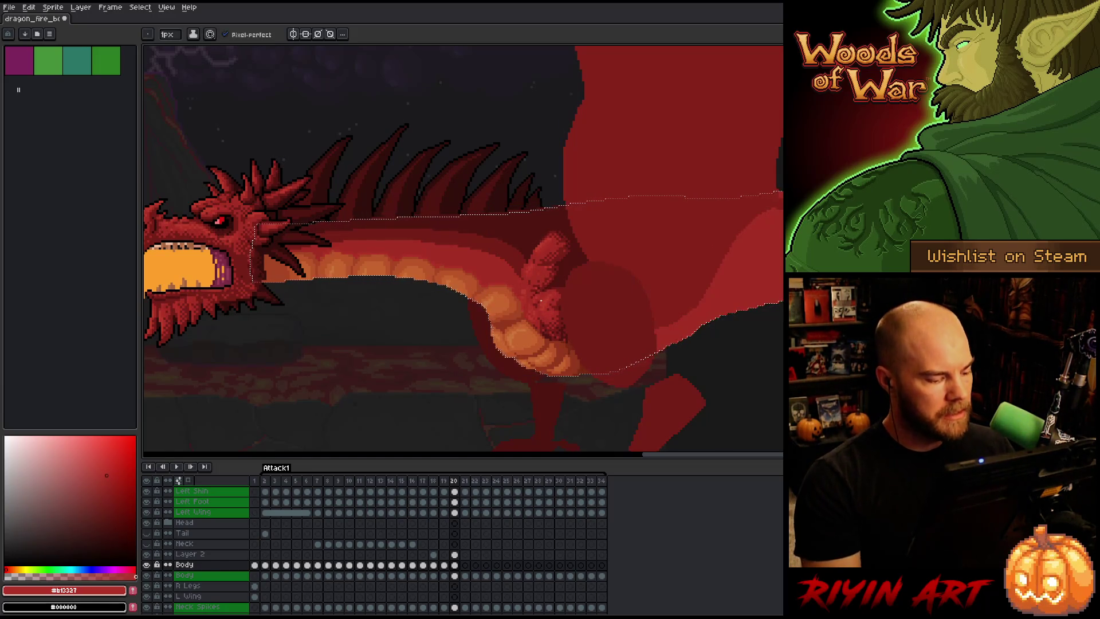
# Merge Layer 2's orange belly segments down into the Body layer and take the 8px brush.
pyautogui.click(195, 554)
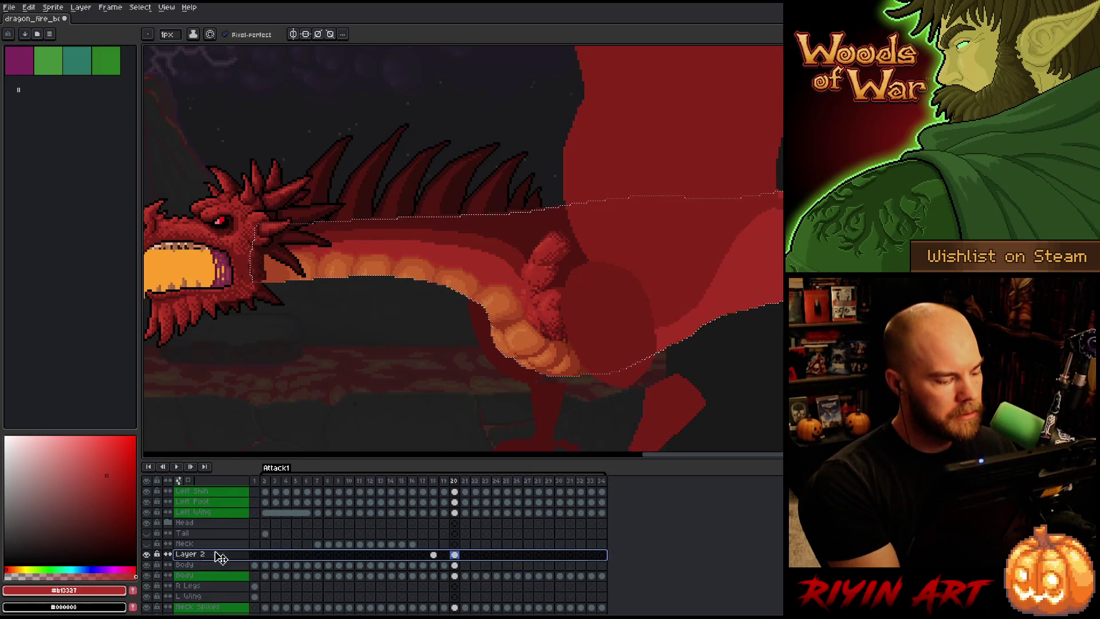
pyautogui.hotkey('ctrl', 'e')
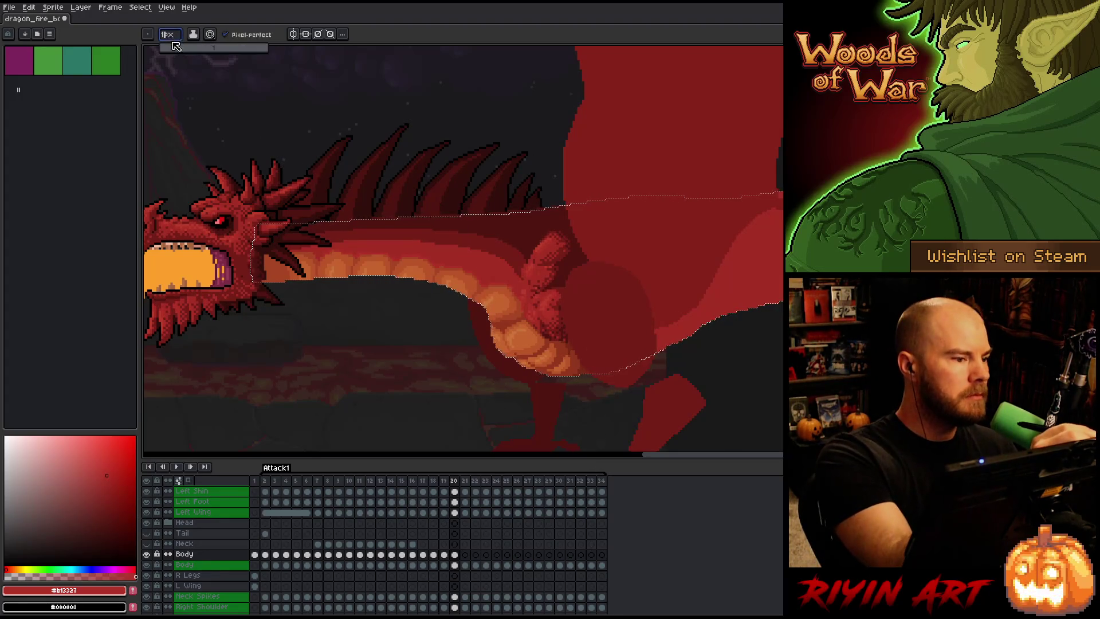
pyautogui.press('b')
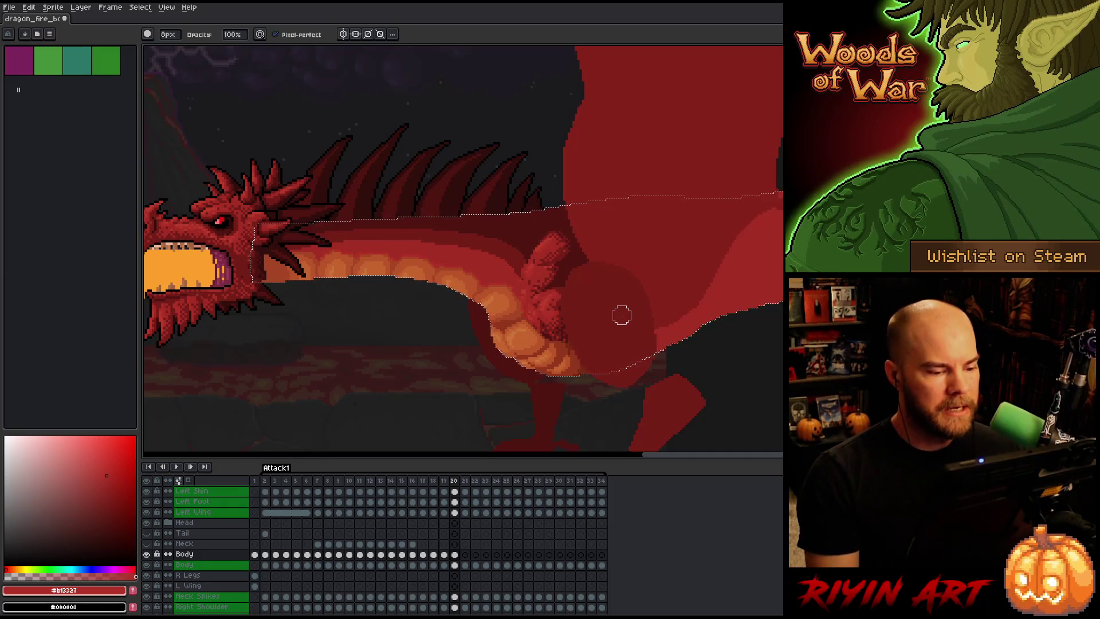
# Select the dragon's neck and body pixels on frame 20 with the 8px brush ready.
pyautogui.press('v')
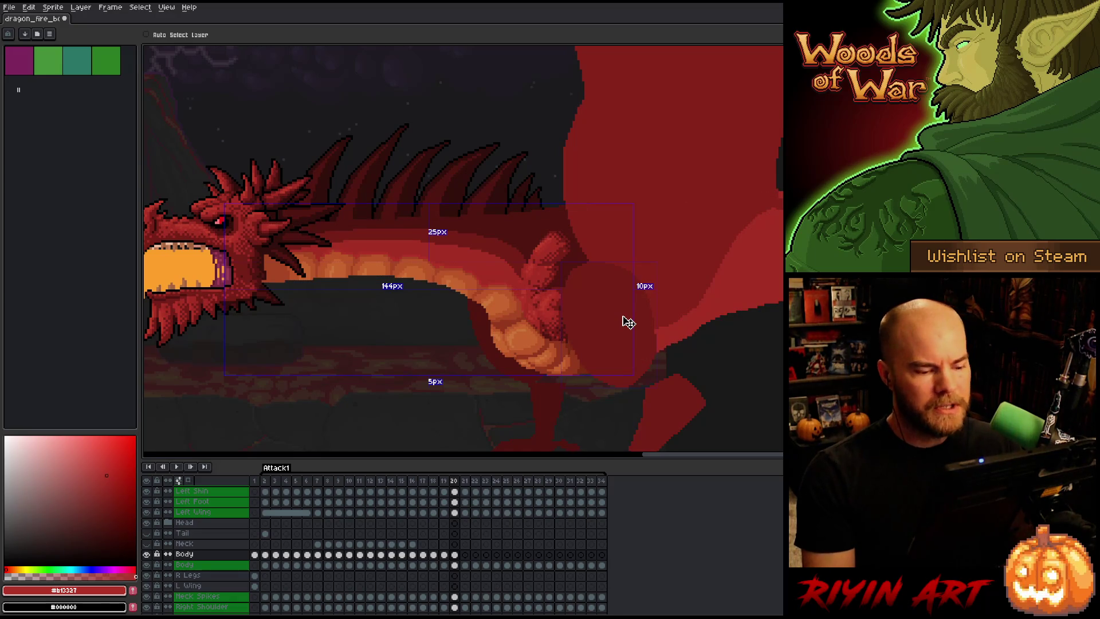
pyautogui.hotkey('ctrl', 'd')
pyautogui.press('b')
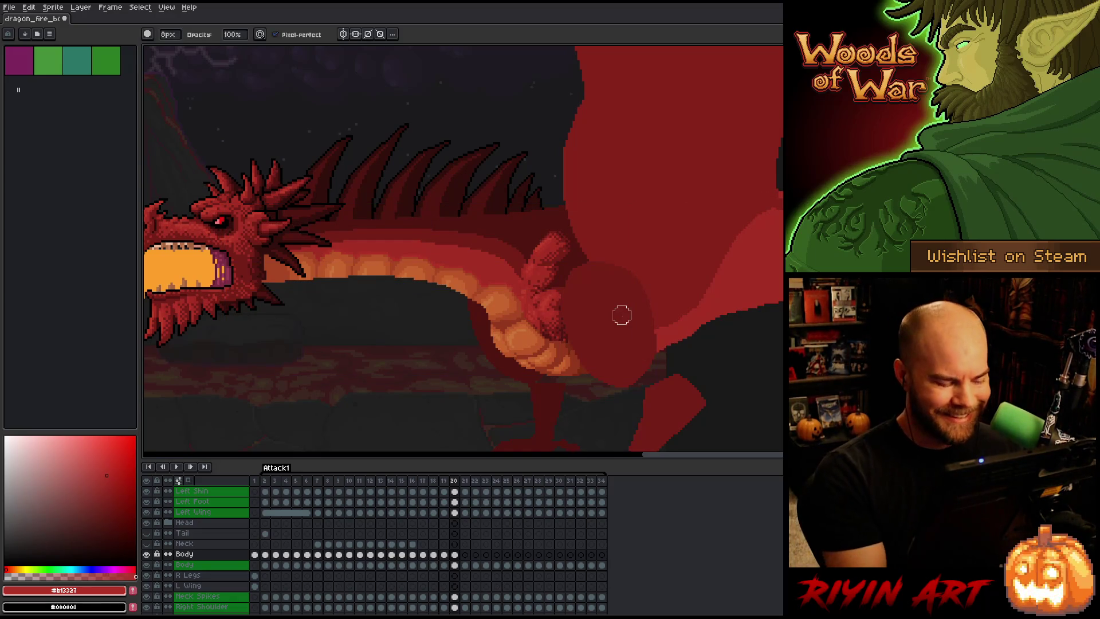
pyautogui.keyDown('ctrl'); pyautogui.click(454, 565); pyautogui.keyUp('ctrl')
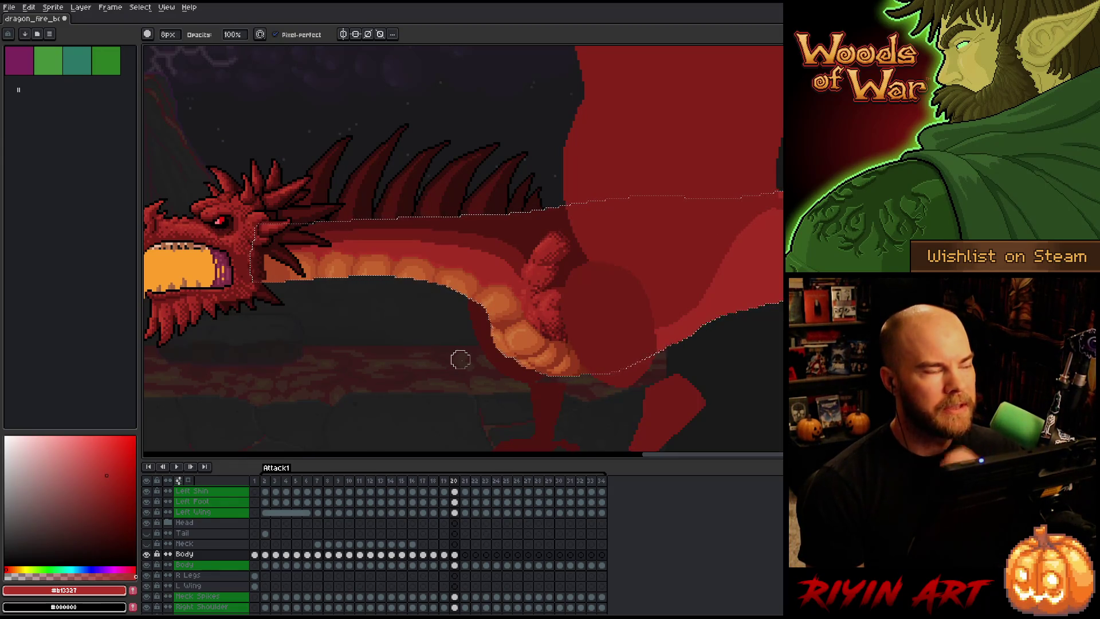
# Save the dragon animation file with Ctrl+S.
pyautogui.press('v')
pyautogui.hotkey('ctrl', 's')
pyautogui.press('b')
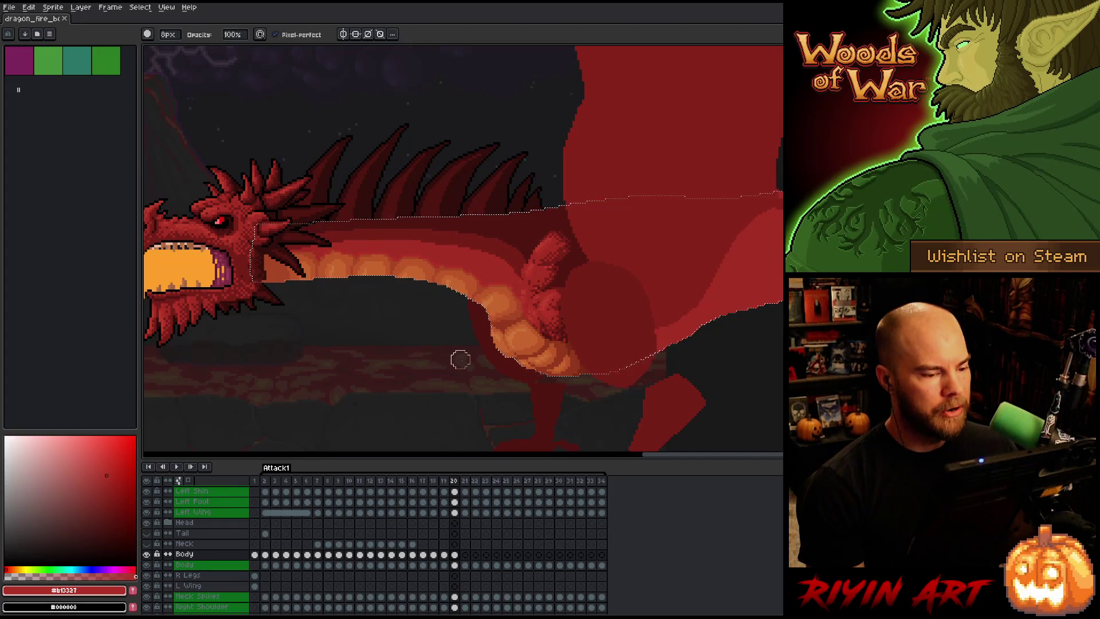
# Deselect to clear the outline around the neck and body.
pyautogui.press('v')
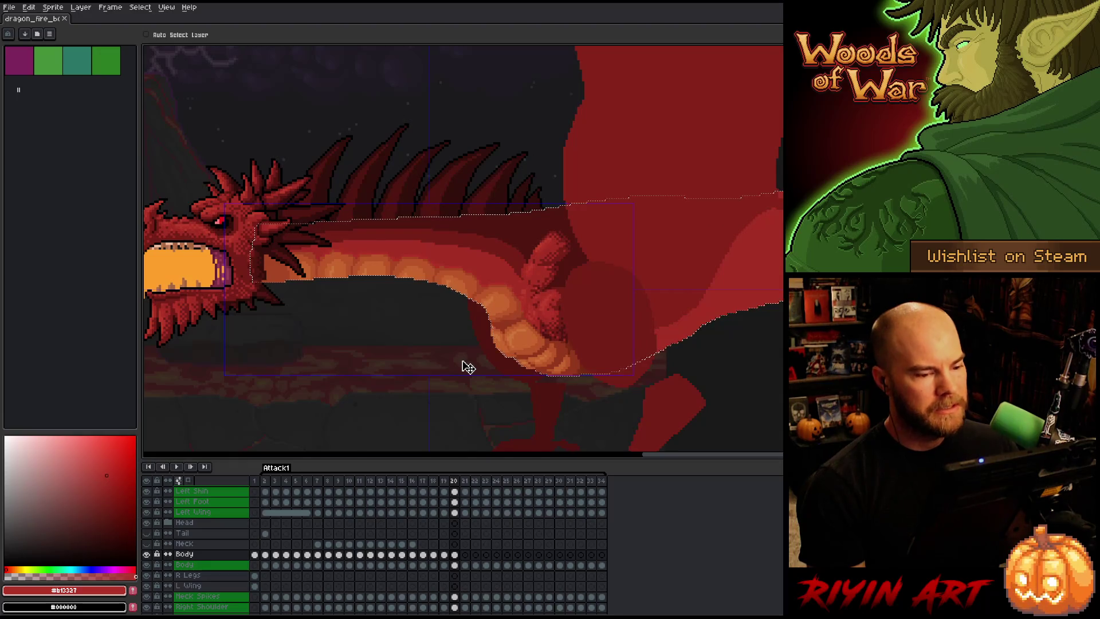
pyautogui.hotkey('ctrl', 'd')
pyautogui.press('b')
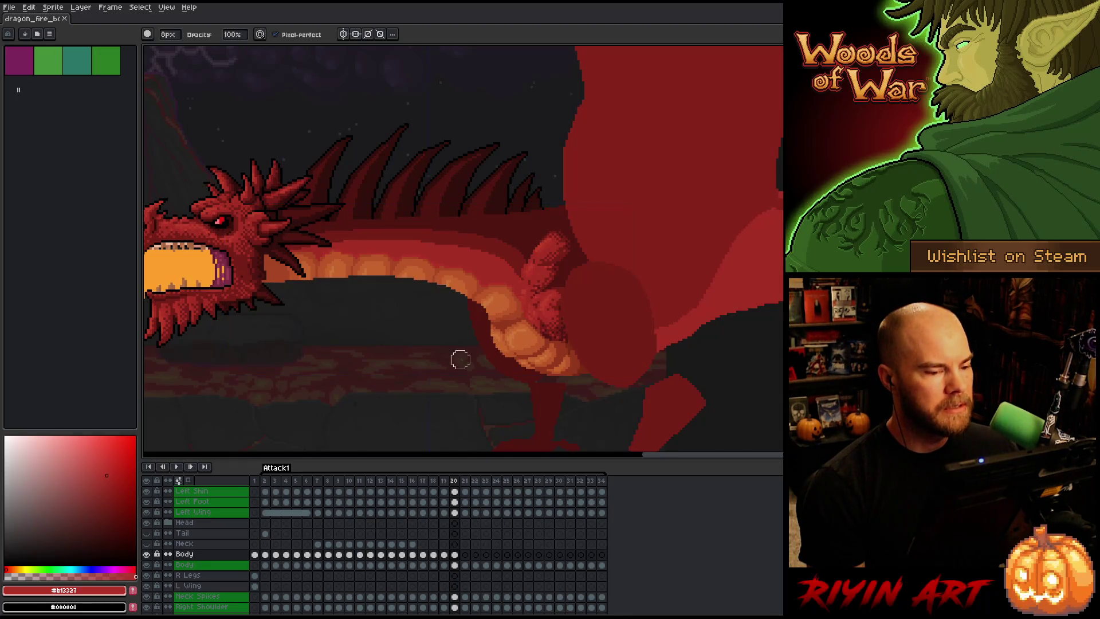
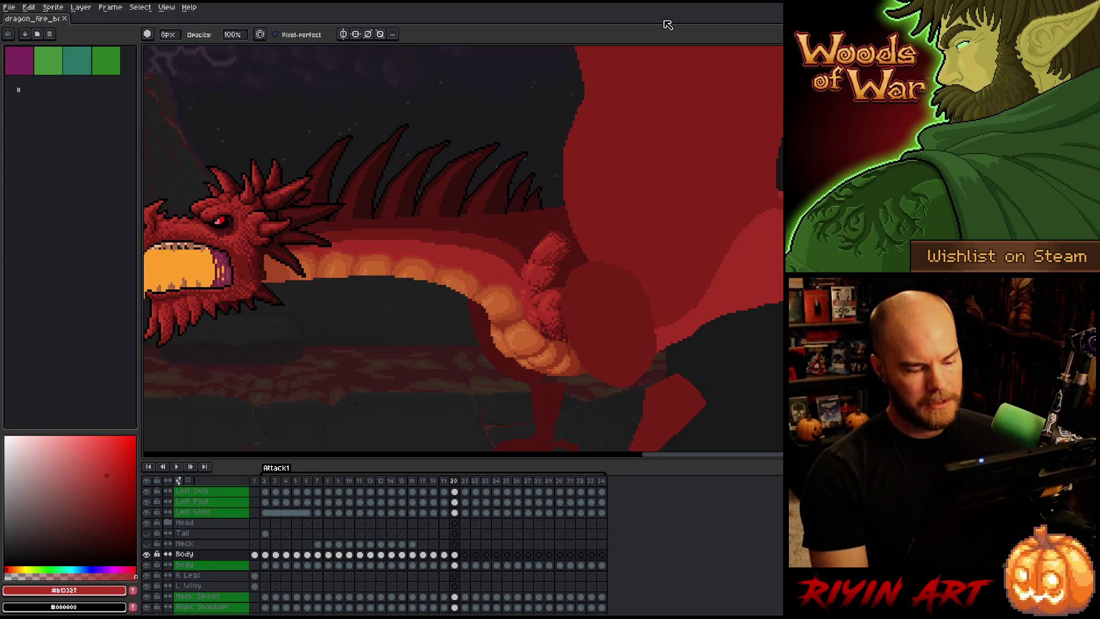
# Flip repeatedly between frames 19 and 20 to compare the dragon poses.
pyautogui.press('Left')
pyautogui.press('Right')
pyautogui.press('Left')
pyautogui.press('Right')
pyautogui.press('Left')
pyautogui.press('Right')
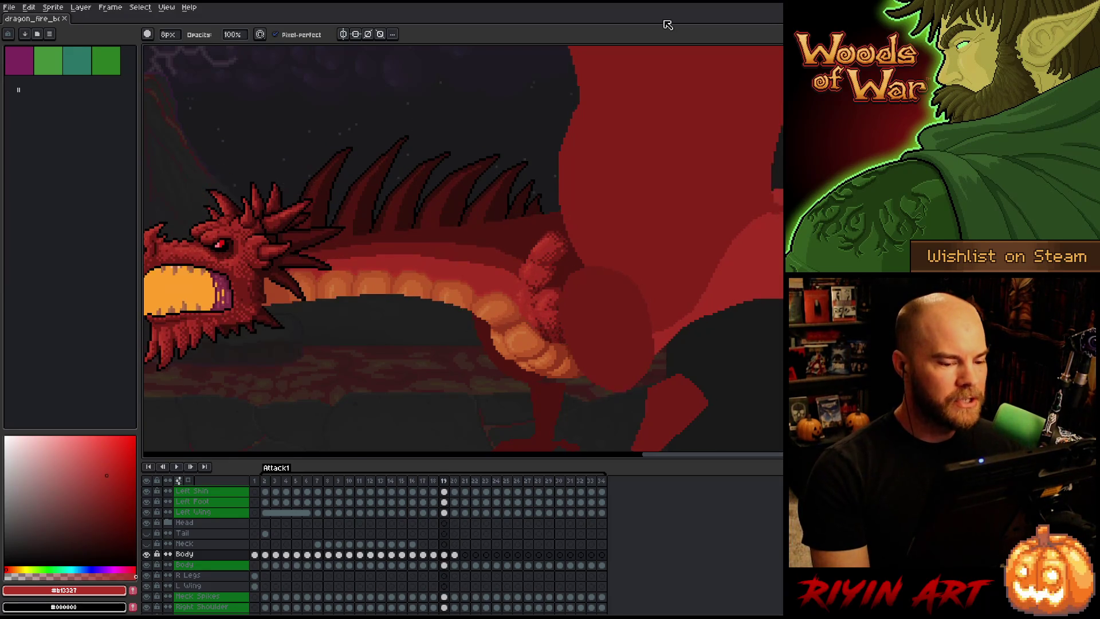
pyautogui.press('Left')
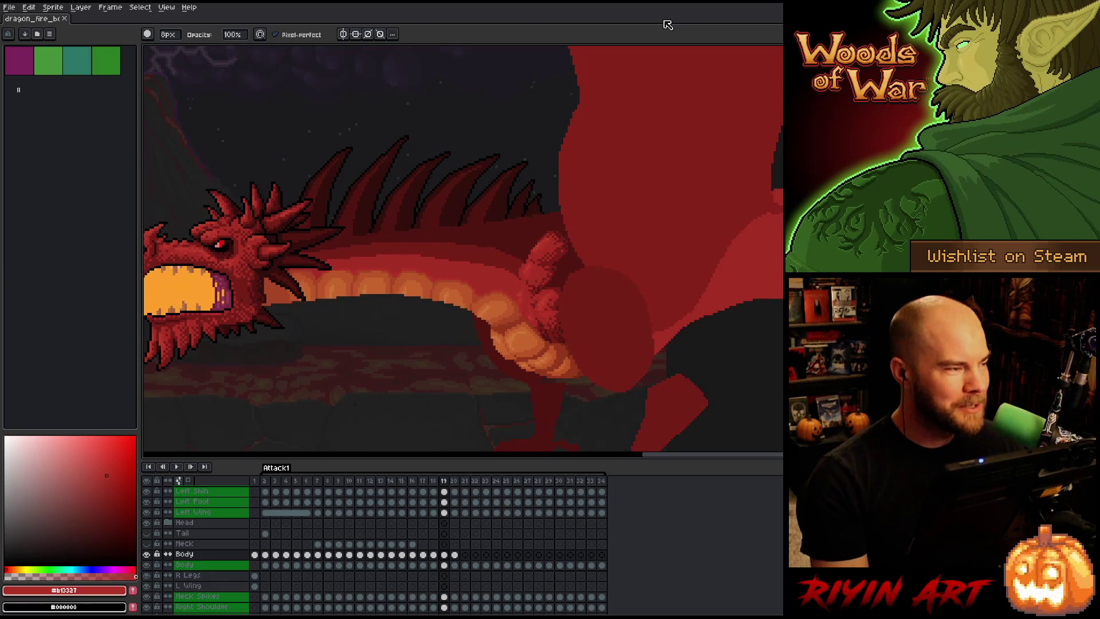
pyautogui.press('Right')
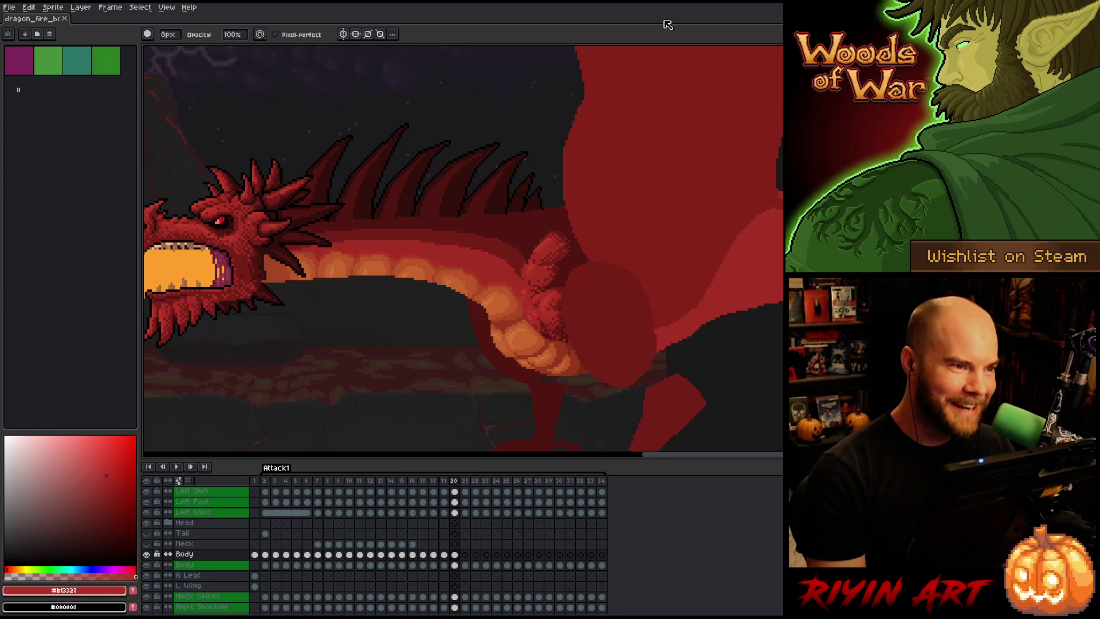
pyautogui.press('Left')
pyautogui.press('Right')
pyautogui.press('Left')
pyautogui.press('Right')
pyautogui.press('Left')
pyautogui.press('Right')
pyautogui.press('Left')
pyautogui.press('Right')
pyautogui.press('Left')
pyautogui.press('Right')
pyautogui.press('Left')
pyautogui.press('Right')
pyautogui.press('Left')
pyautogui.press('Right')
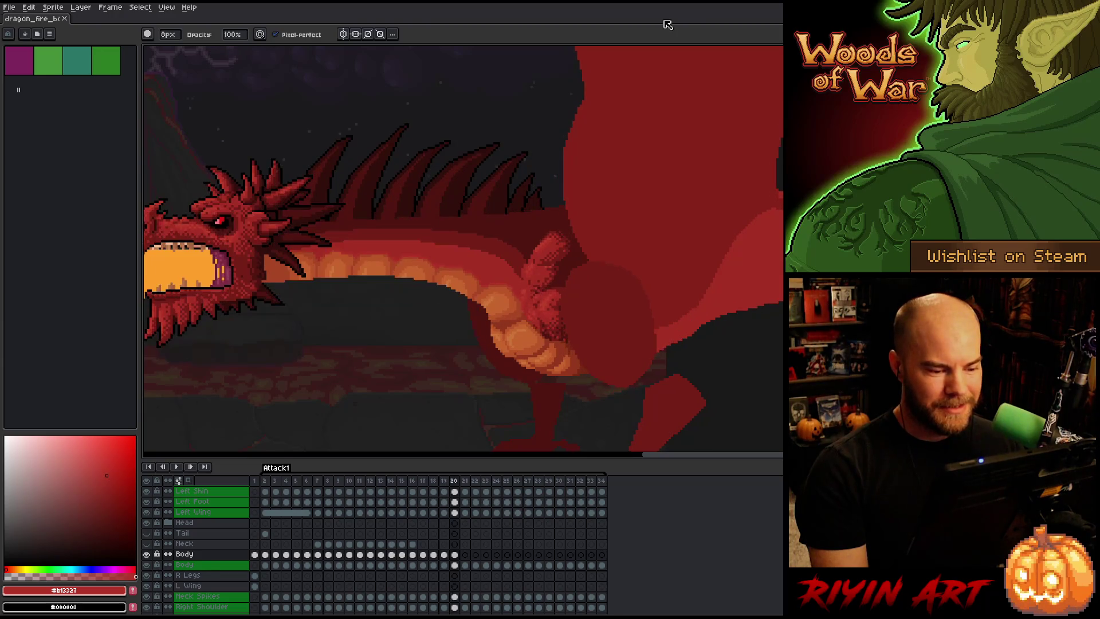
pyautogui.press('Left')
pyautogui.press('Right')
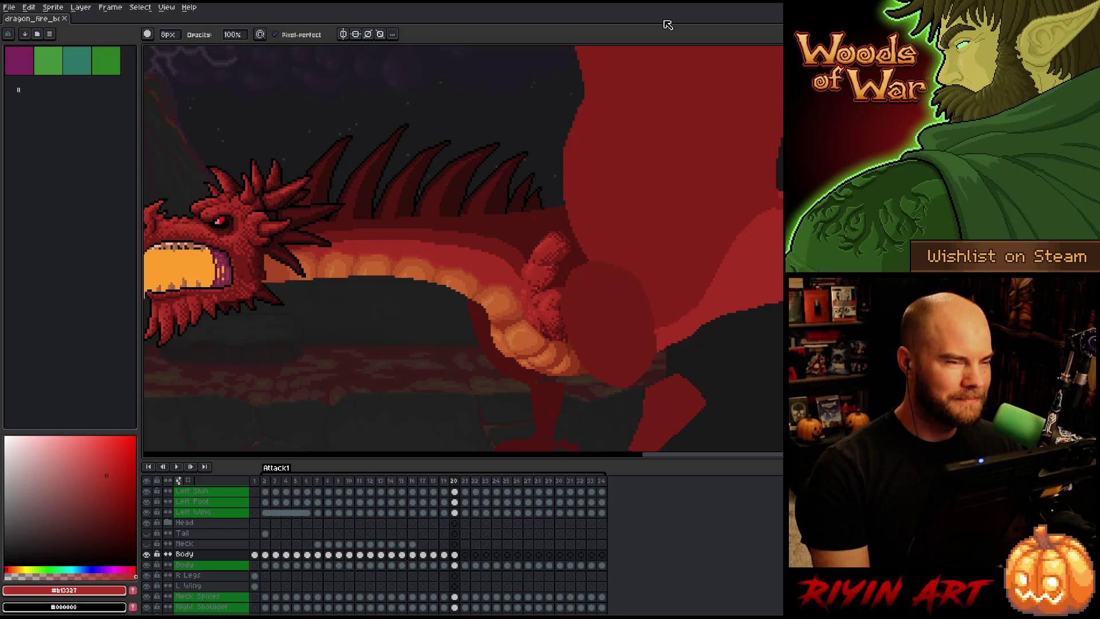
pyautogui.press('Left')
pyautogui.press('Right')
pyautogui.press('Left')
pyautogui.press('Right')
pyautogui.press('Left')
pyautogui.press('Right')
pyautogui.press('Left')
pyautogui.press('Right')
pyautogui.press('Left')
pyautogui.press('Right')
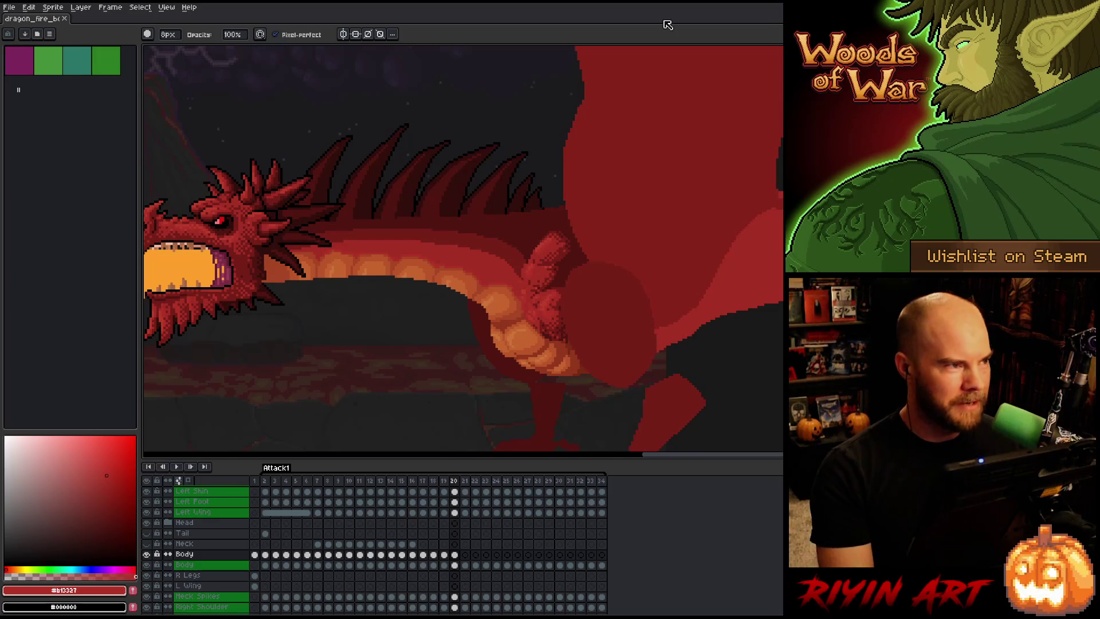
pyautogui.press('Left')
pyautogui.press('Right')
pyautogui.press('Left')
pyautogui.press('Right')
pyautogui.press('Left')
pyautogui.press('Right')
# Select the Body cel on frame 20 and check it against frame 19 again.
pyautogui.click(454, 555)
pyautogui.press('Left')
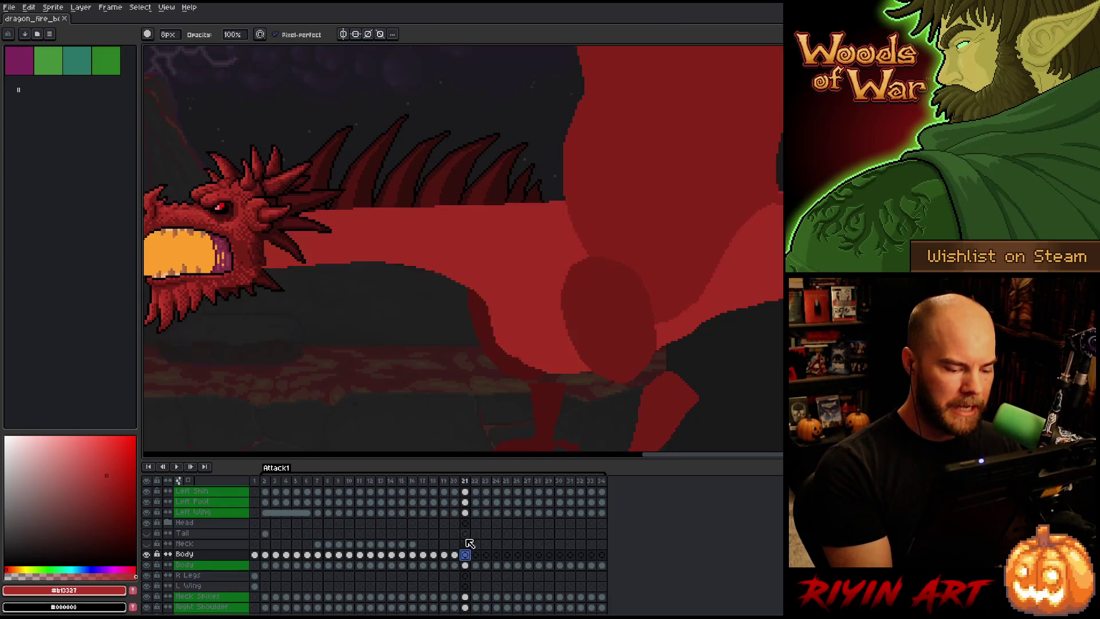
pyautogui.press('Right')
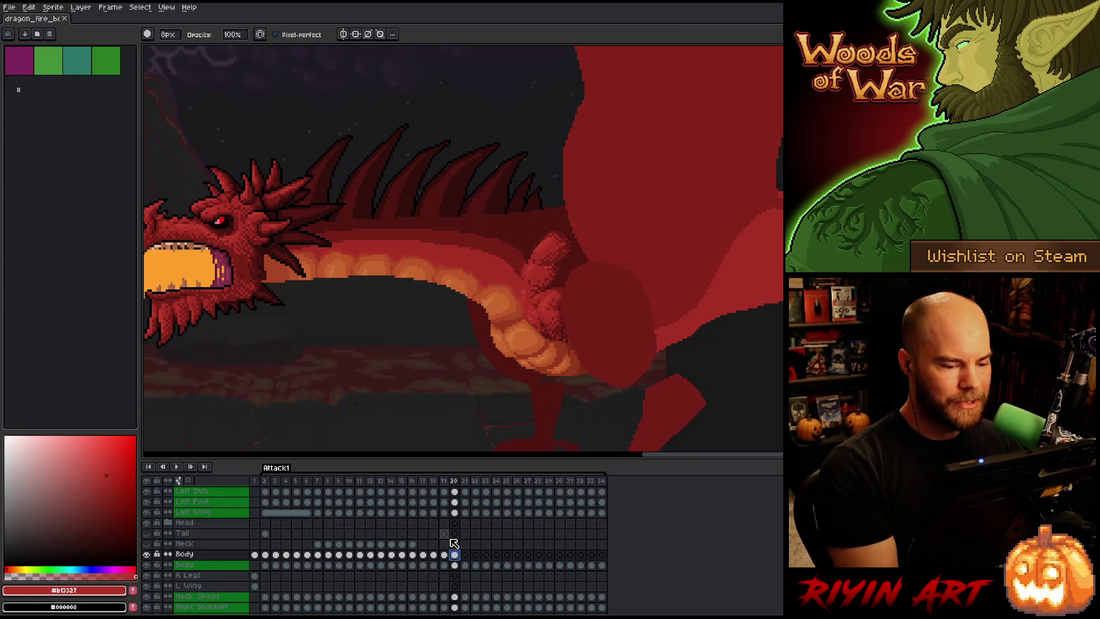
pyautogui.press('Left')
pyautogui.press('Right')
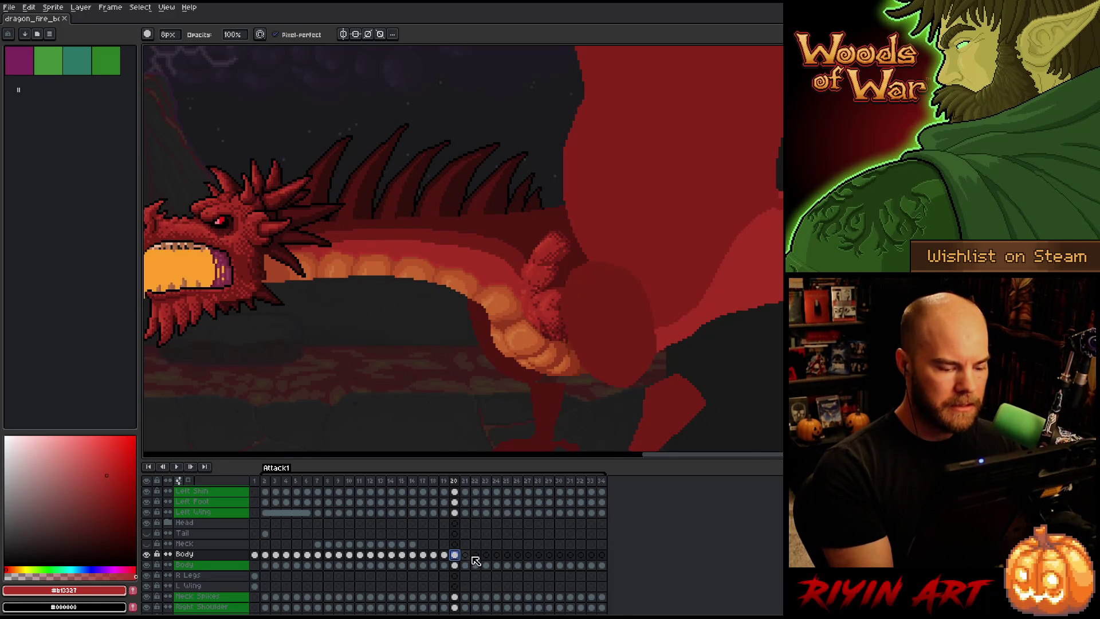
# Paste the shaded neck and body art into frame 21's Body cel and nudge it over the sketch.
pyautogui.click(466, 555)
pyautogui.hotkey('ctrl', 'v')
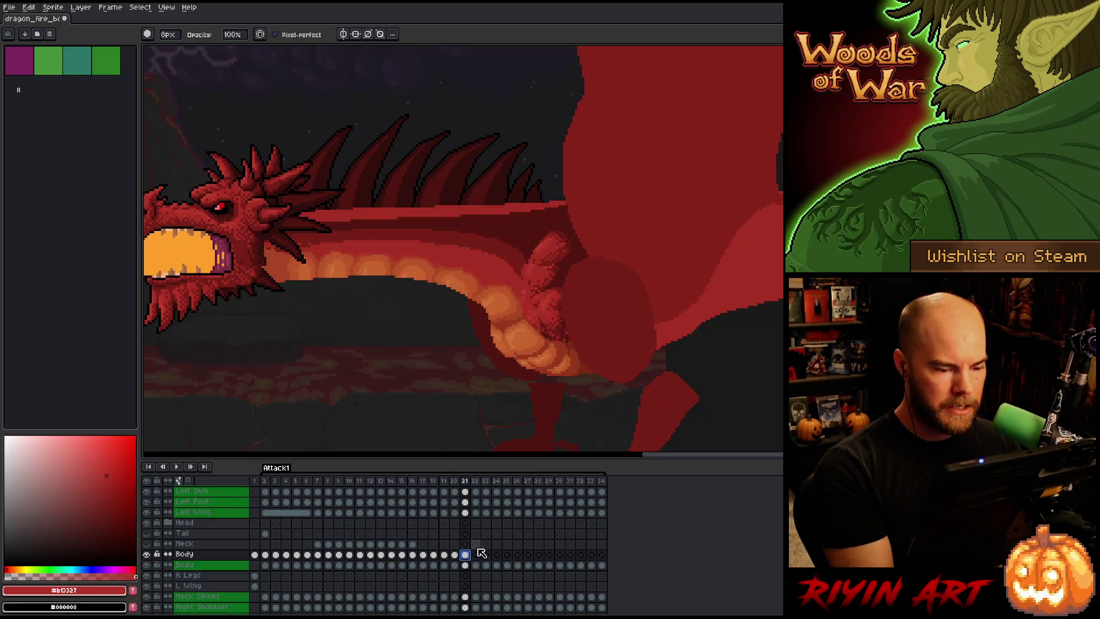
pyautogui.press('Up')
pyautogui.press('Up')
pyautogui.press('Up')
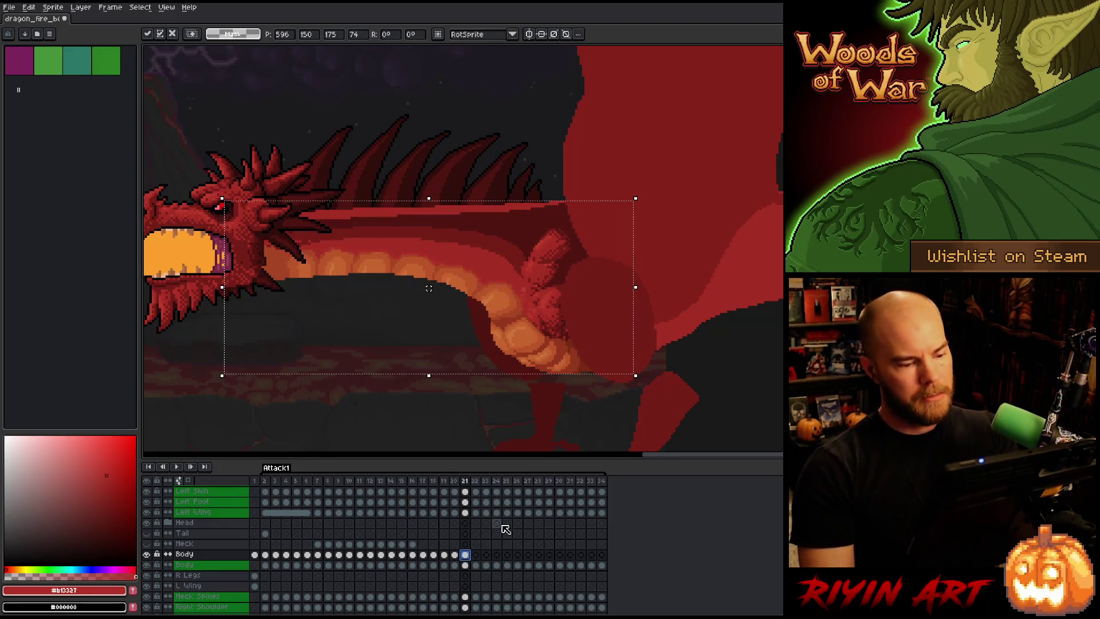
pyautogui.press('Right')
pyautogui.press('Down')
pyautogui.press('Down')
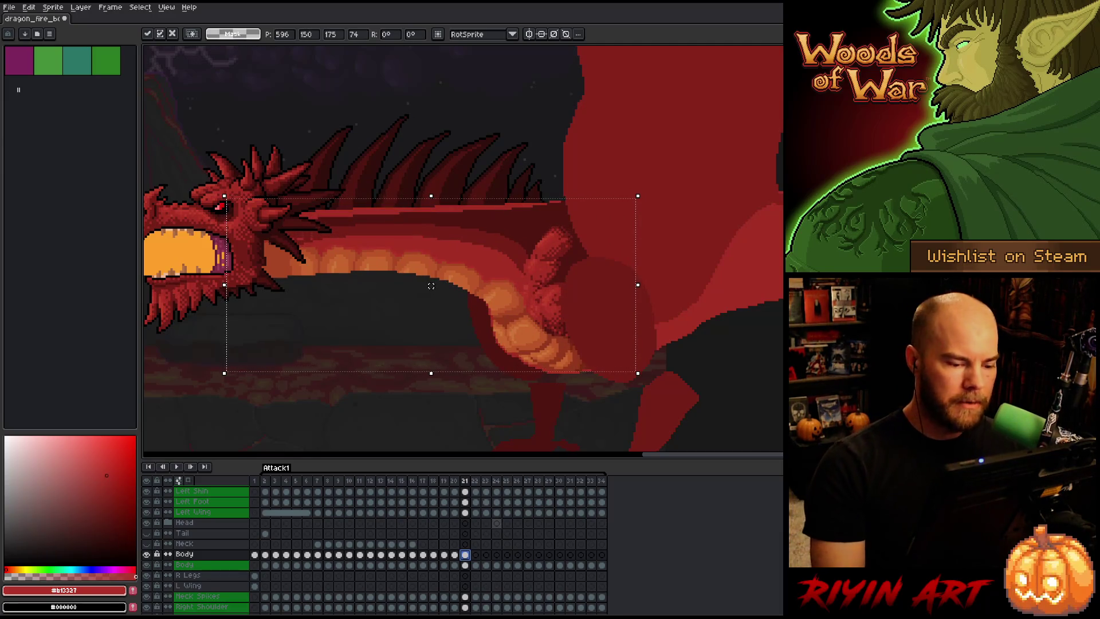
pyautogui.press('Right')
pyautogui.press('Down')
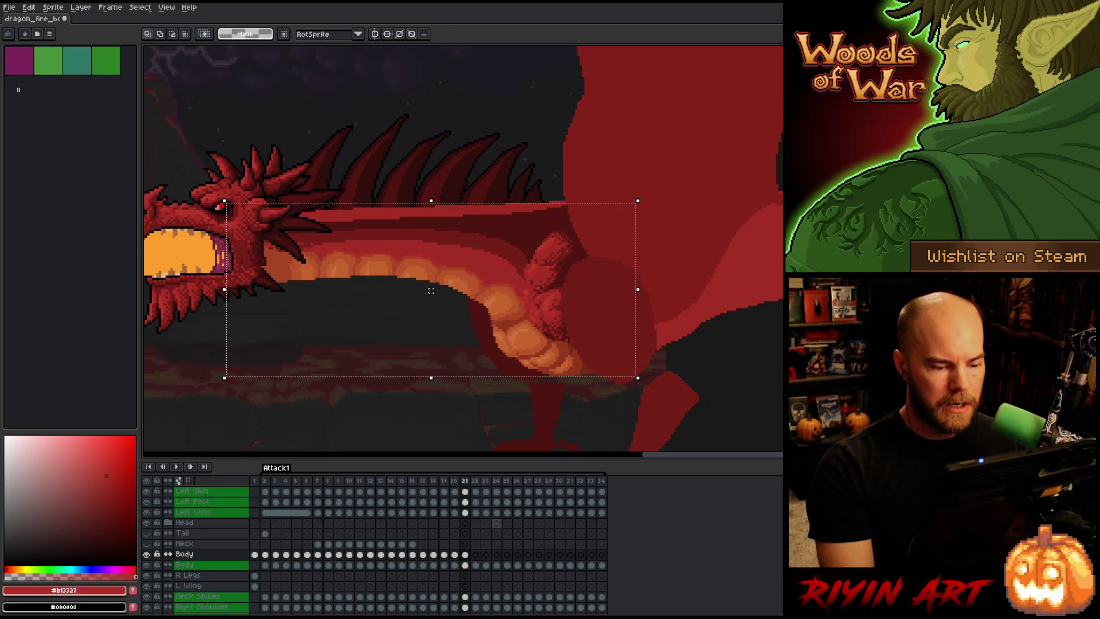
pyautogui.press('Up')
pyautogui.press('Up')
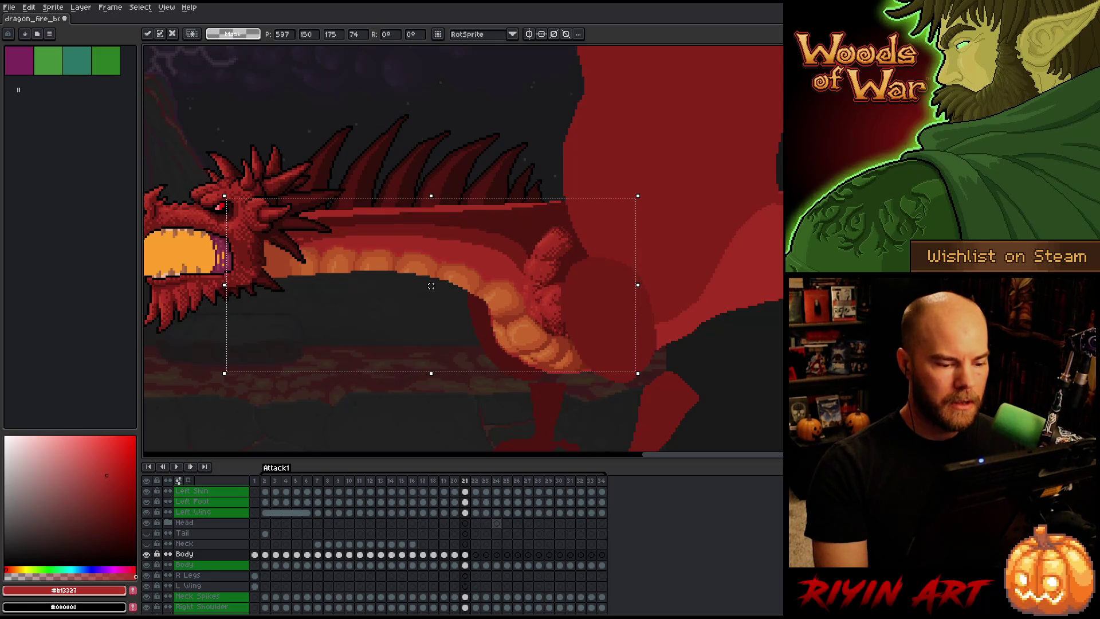
# Commit the pasted art's placement and compare it with frame 20.
pyautogui.press('Return')
pyautogui.press('Left')
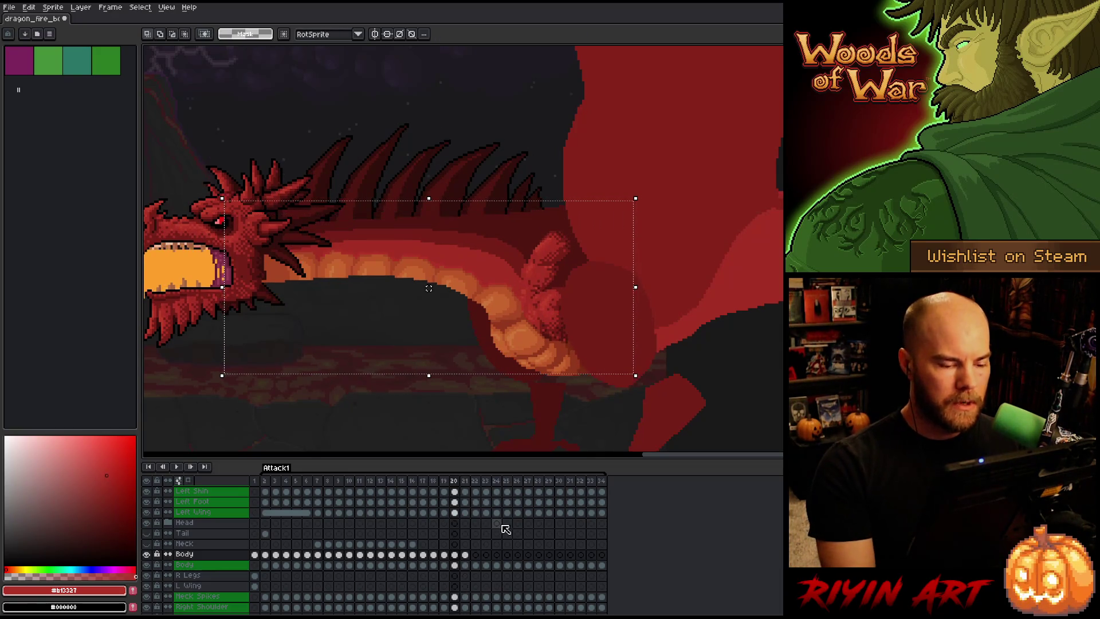
pyautogui.press('Right')
pyautogui.press('Left')
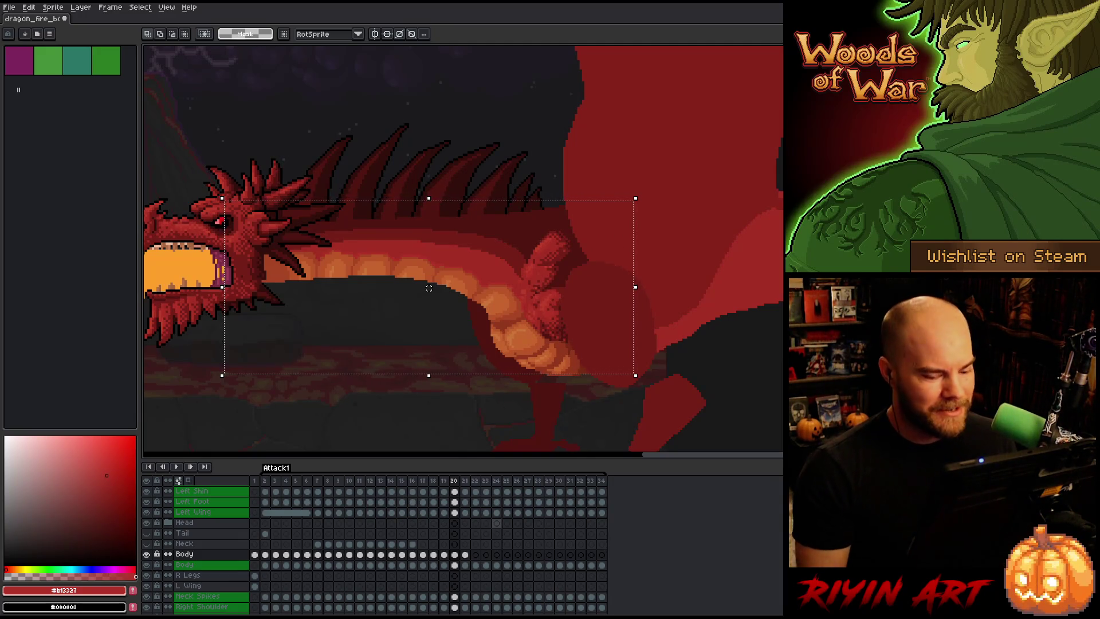
# Lower the neck and body art on frame 20, raise it on frame 21, then marquee the head.
pyautogui.moveTo(429, 288); pyautogui.dragTo(429, 288)
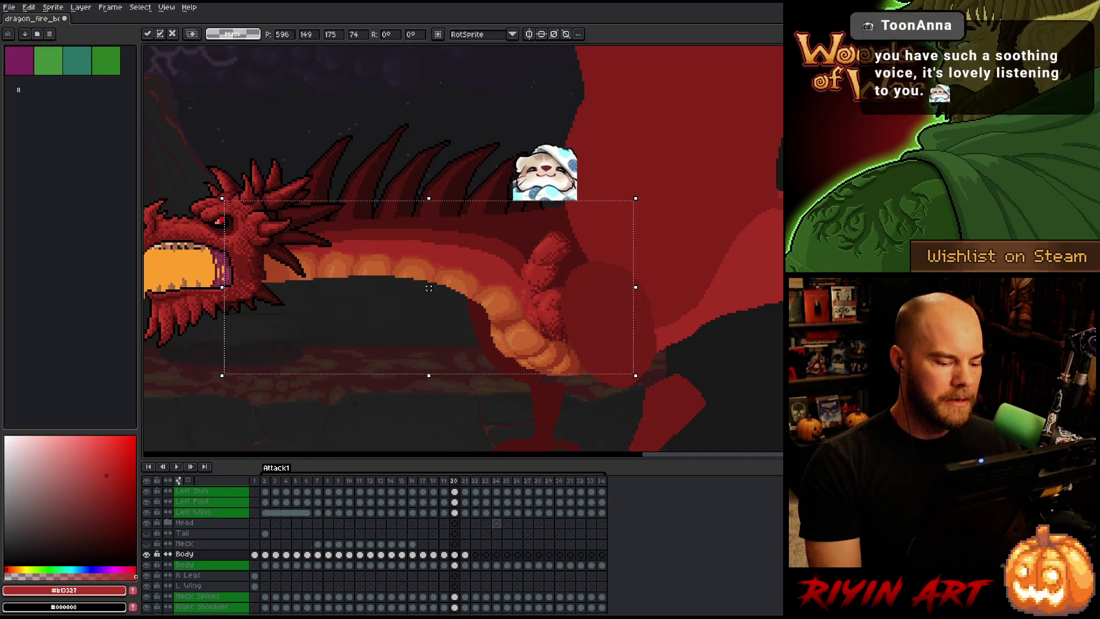
pyautogui.press('.')
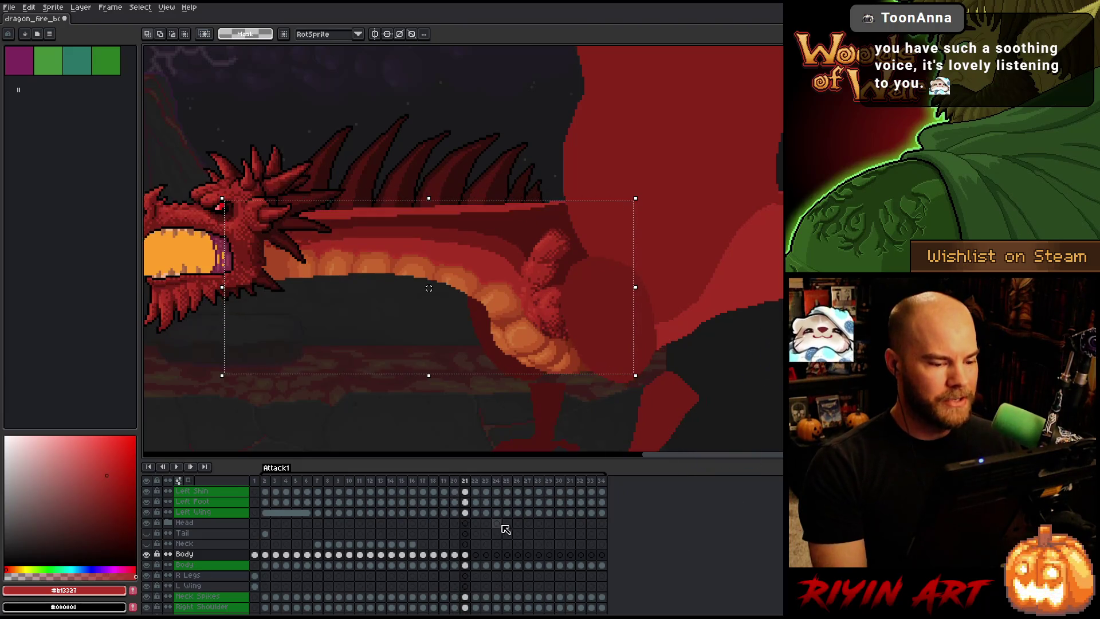
pyautogui.moveTo(429, 288); pyautogui.dragTo(429, 288)
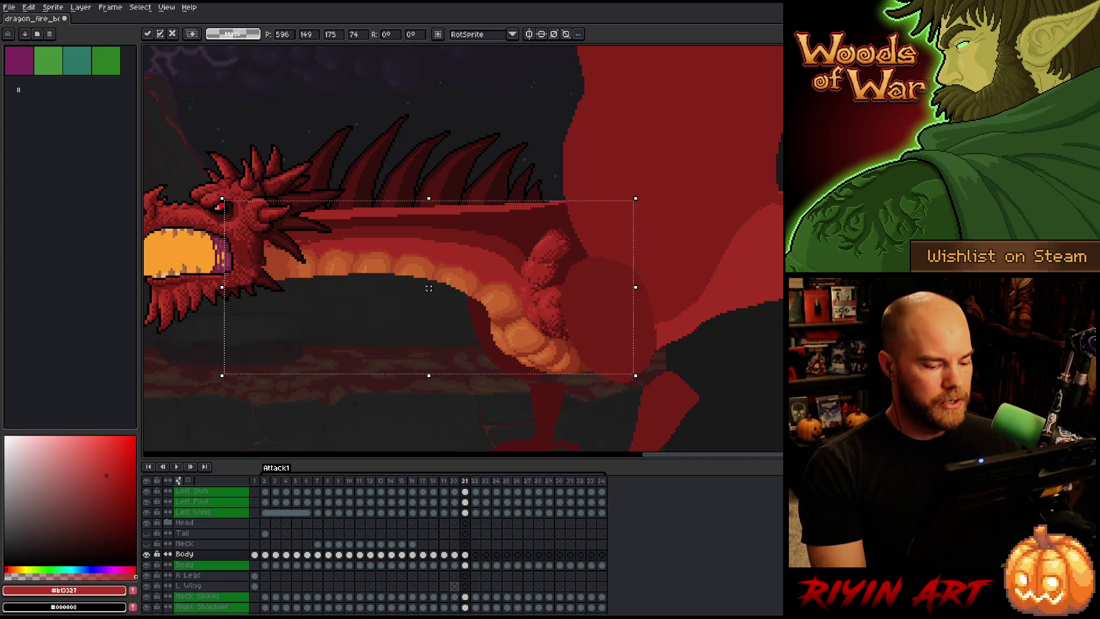
pyautogui.press('Return')
pyautogui.moveTo(197, 178)
pyautogui.mouseDown()
pyautogui.moveTo(363, 304)
pyautogui.moveTo(491, 317)
pyautogui.mouseUp()
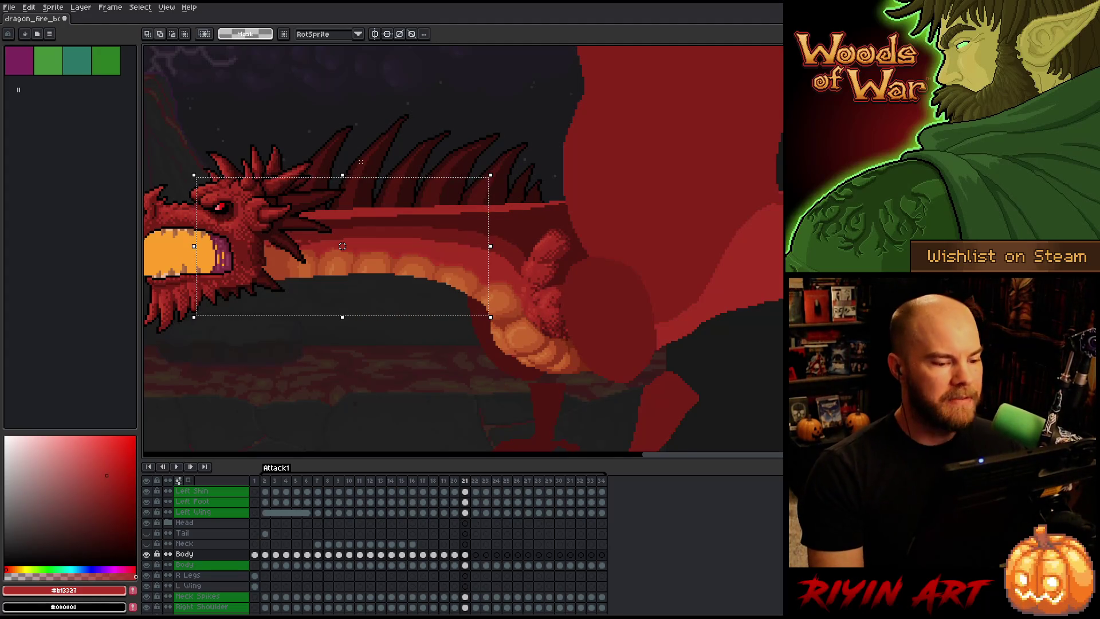
pyautogui.moveTo(360, 163)
pyautogui.mouseDown()
pyautogui.moveTo(487, 264)
pyautogui.moveTo(497, 303)
pyautogui.mouseUp()
pyautogui.moveTo(465, 173); pyautogui.dragTo(502, 302)
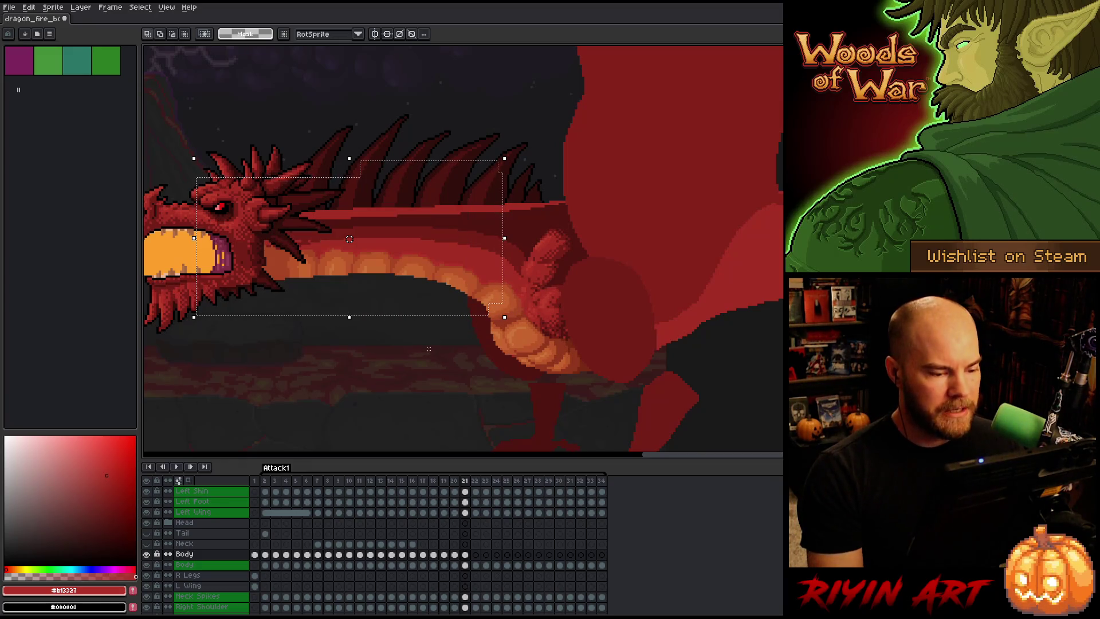
pyautogui.hotkey('ctrl', 't')
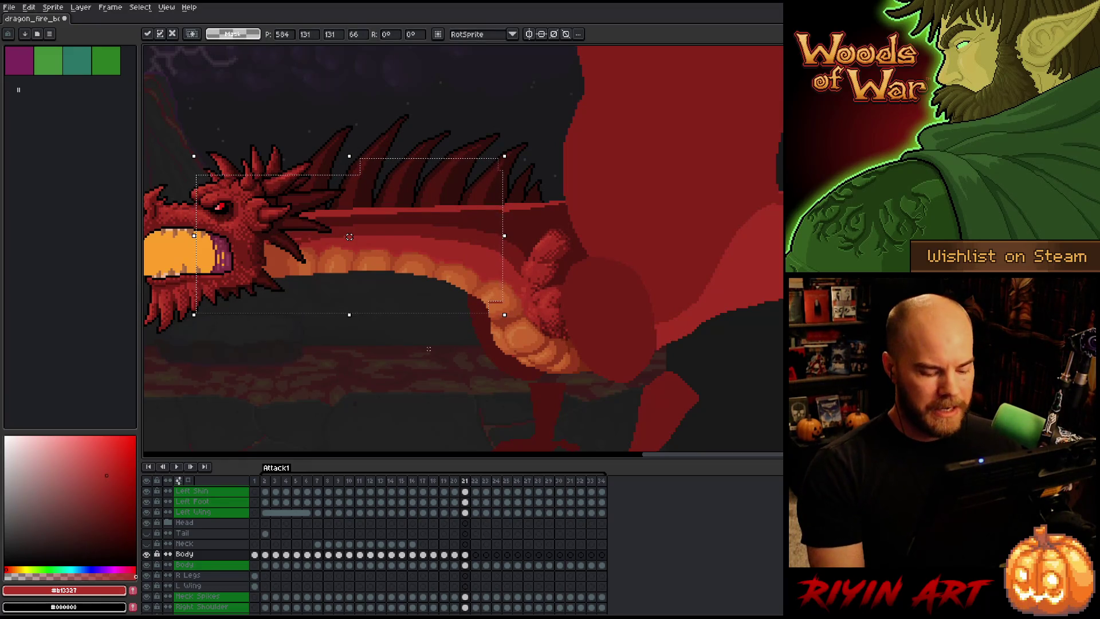
pyautogui.press('Return')
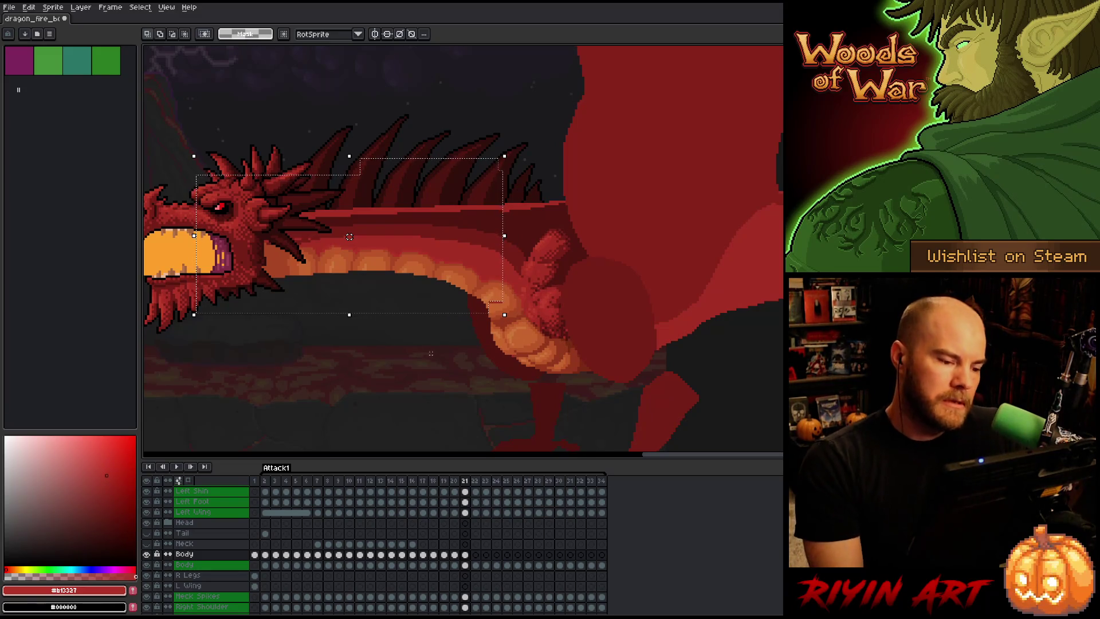
pyautogui.click(151, 554)
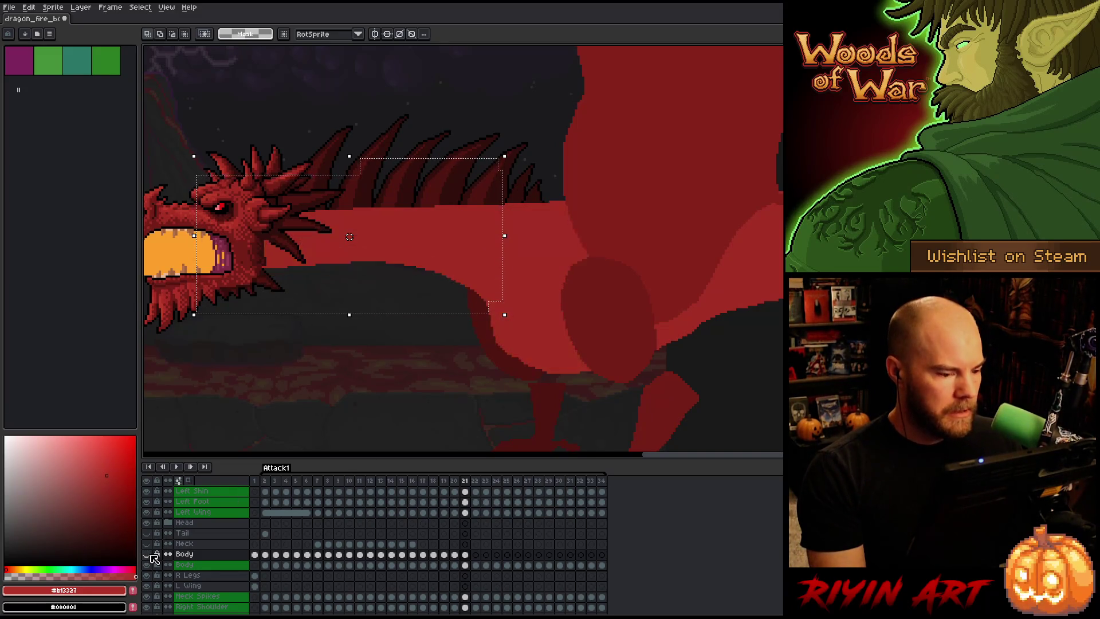
pyautogui.click(147, 554)
pyautogui.click(147, 554)
pyautogui.click(148, 554)
pyautogui.moveTo(195, 117)
pyautogui.mouseDown()
pyautogui.moveTo(332, 265)
pyautogui.moveTo(484, 353)
pyautogui.mouseUp()
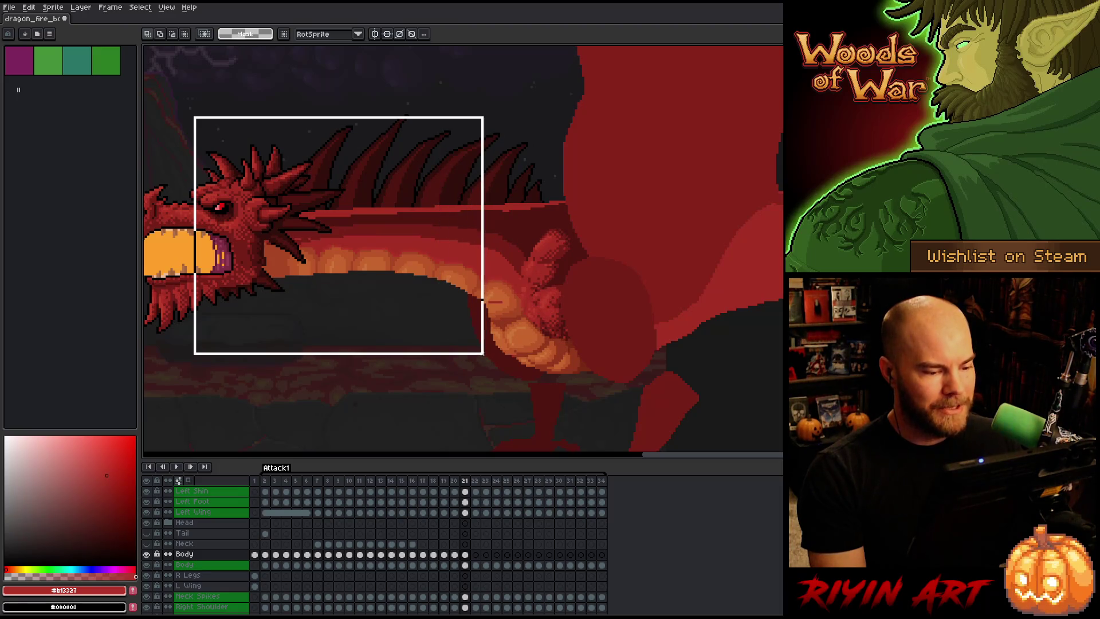
pyautogui.click(459, 376)
pyautogui.moveTo(225, 157)
pyautogui.mouseDown()
pyautogui.moveTo(423, 343)
pyautogui.moveTo(480, 351)
pyautogui.mouseUp()
pyautogui.click(493, 395)
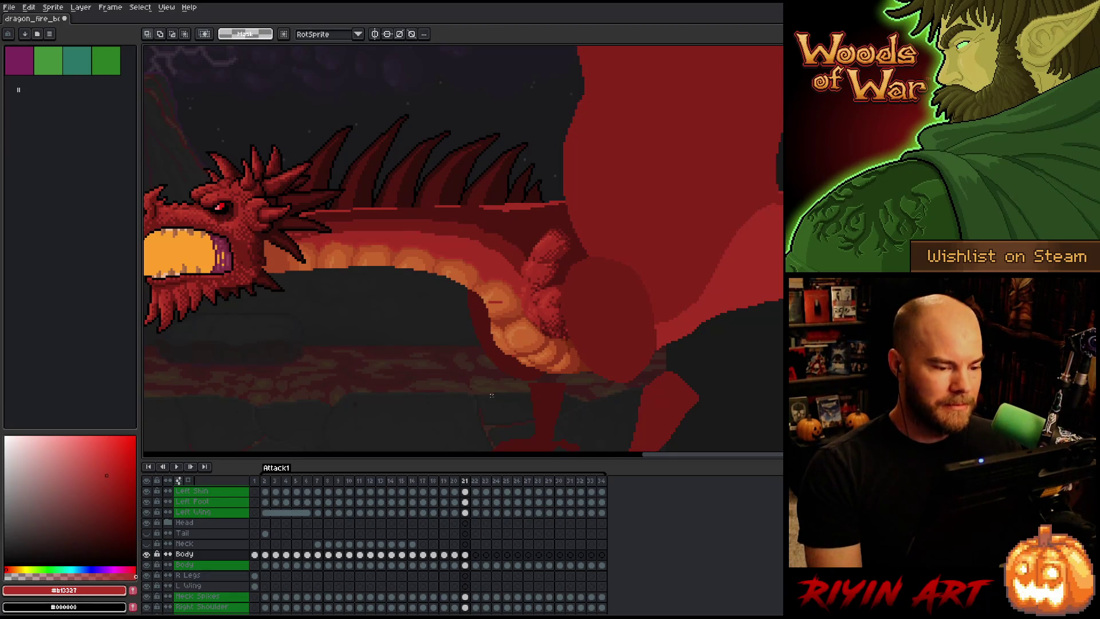
pyautogui.press('Left')
pyautogui.press('Right')
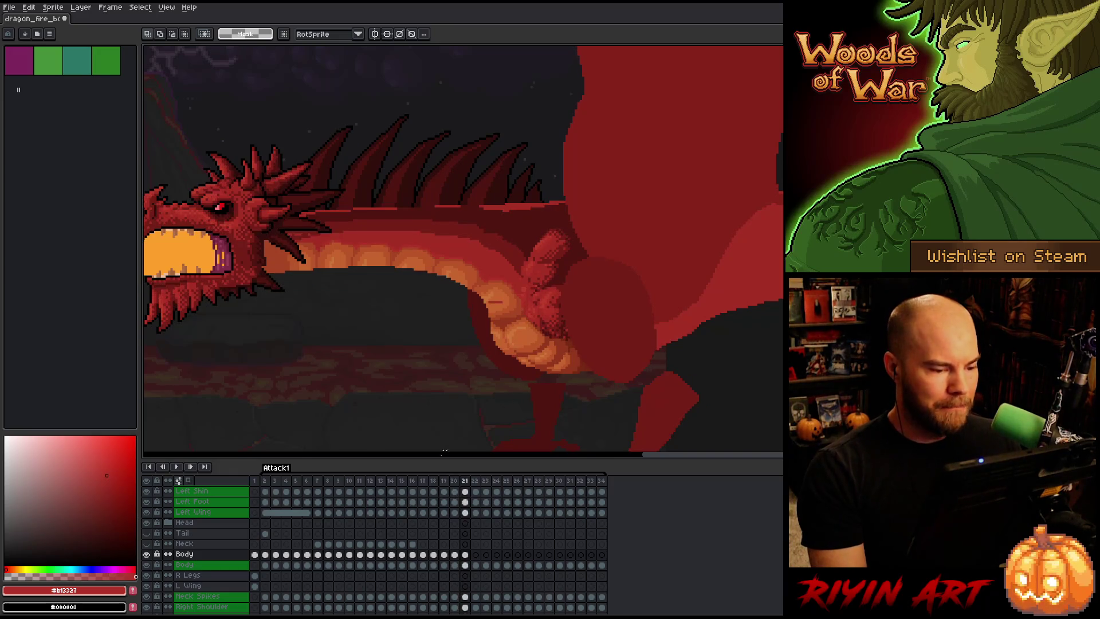
pyautogui.click(146, 554)
pyautogui.click(148, 555)
pyautogui.click(147, 554)
pyautogui.click(147, 555)
pyautogui.click(147, 555)
pyautogui.click(148, 555)
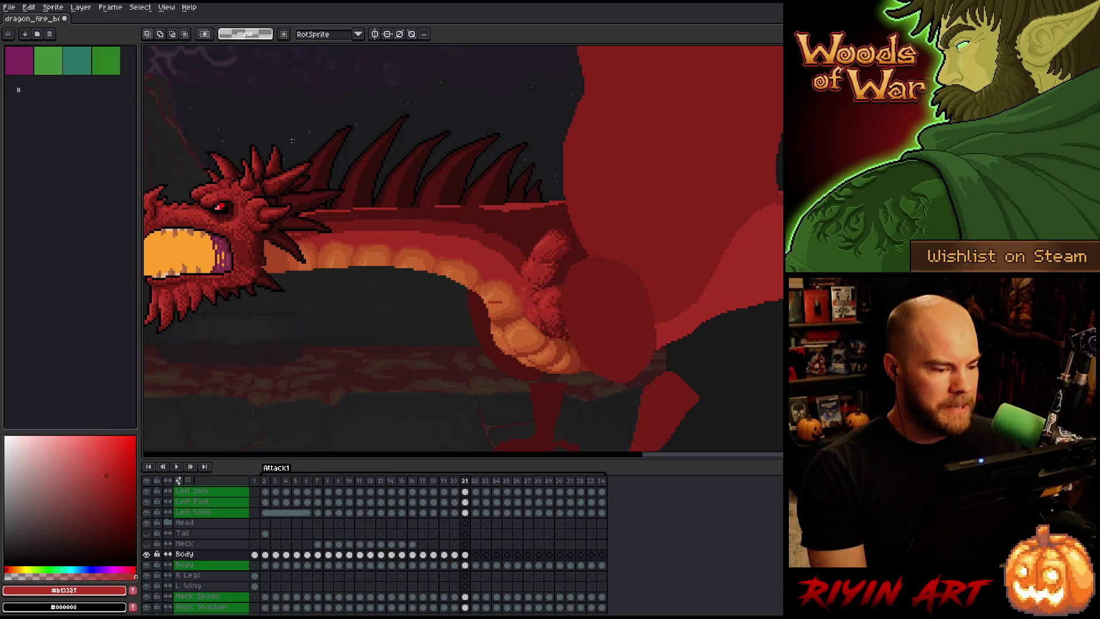
pyautogui.moveTo(196, 150)
pyautogui.mouseDown()
pyautogui.moveTo(320, 296)
pyautogui.moveTo(444, 344)
pyautogui.mouseUp()
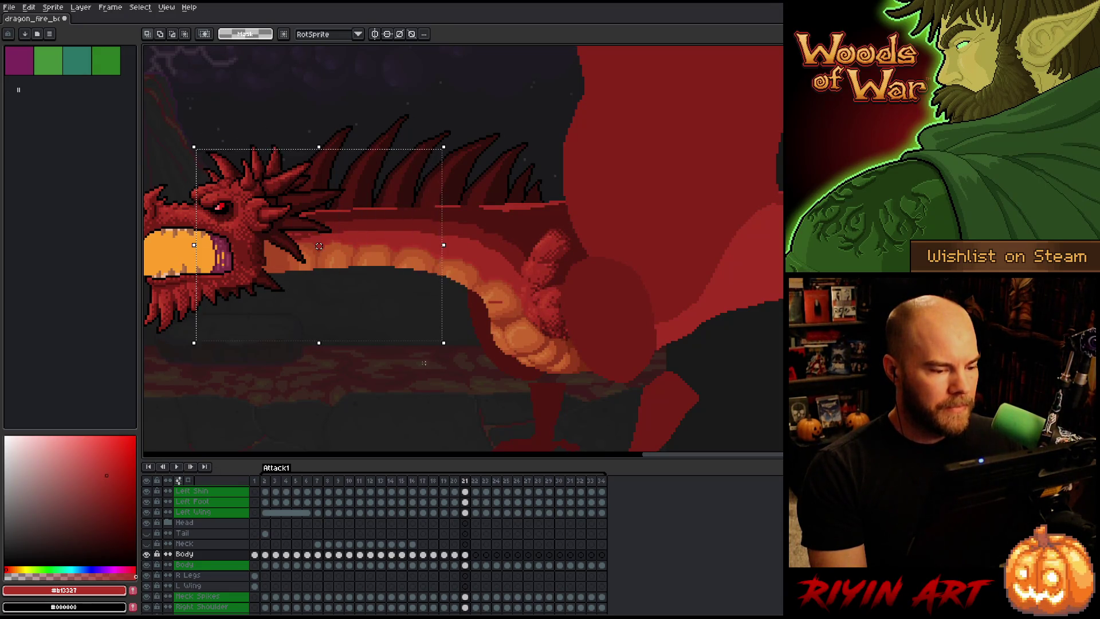
pyautogui.click(147, 554)
pyautogui.click(147, 554)
pyautogui.click(147, 555)
pyautogui.click(147, 555)
pyautogui.click(147, 555)
pyautogui.click(148, 554)
pyautogui.moveTo(444, 241); pyautogui.dragTo(440, 241)
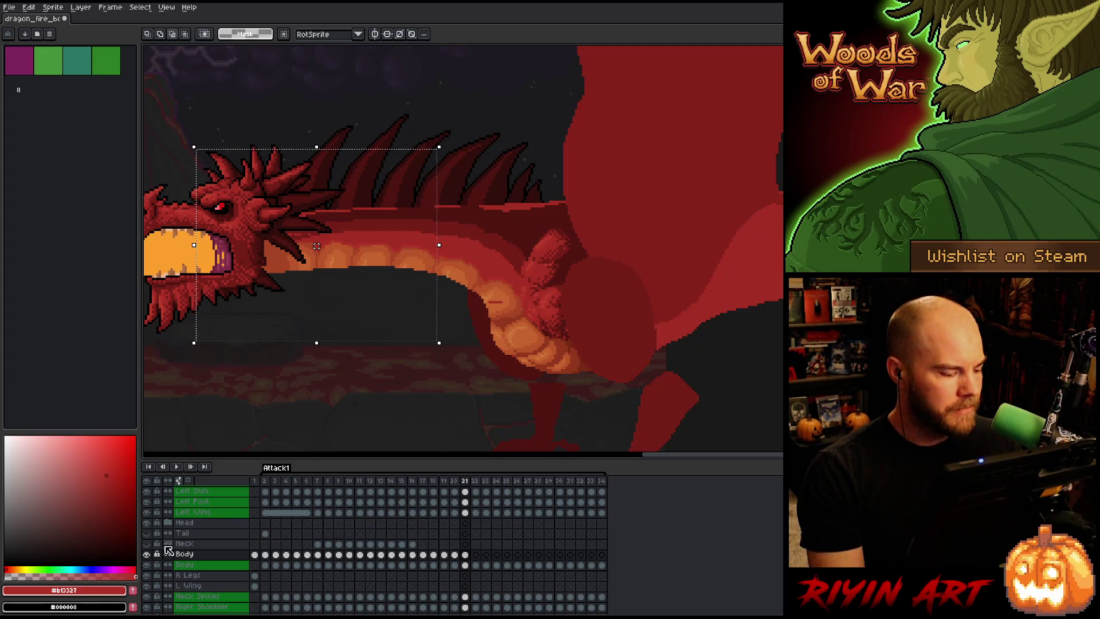
pyautogui.click(147, 554)
pyautogui.click(147, 555)
pyautogui.click(147, 554)
pyautogui.click(147, 555)
pyautogui.click(147, 555)
pyautogui.click(147, 555)
pyautogui.click(147, 554)
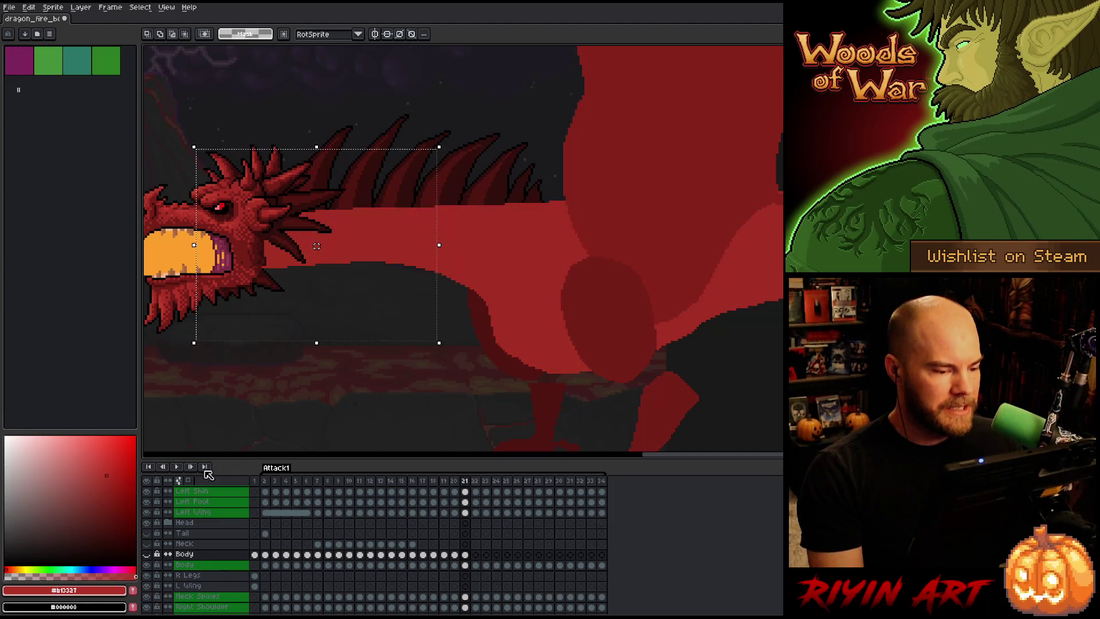
pyautogui.click(148, 555)
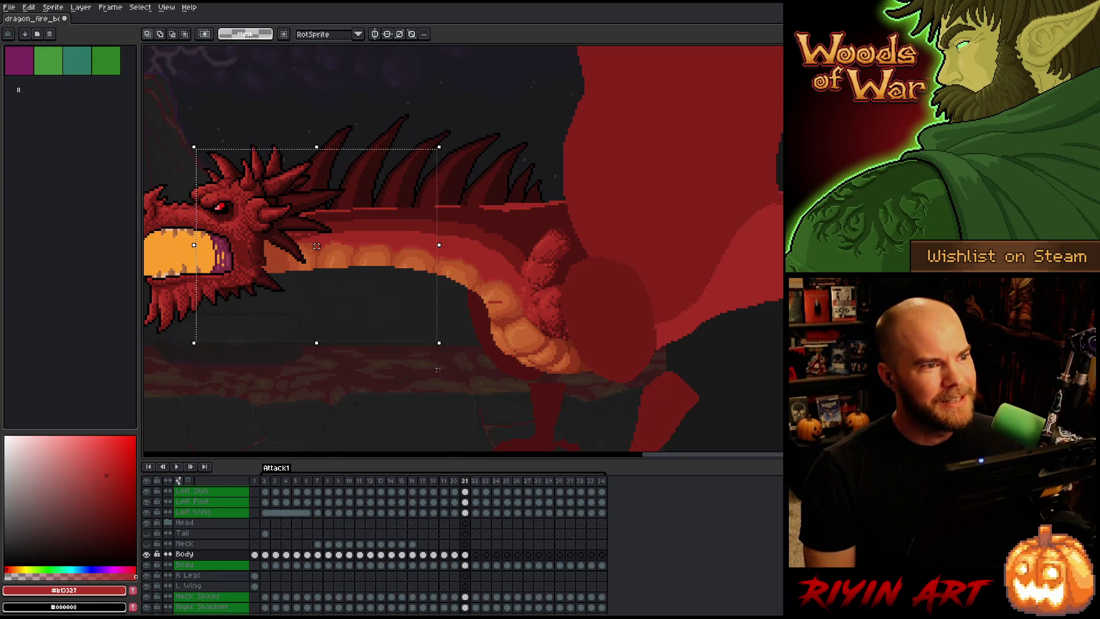
pyautogui.hotkey('ctrl', 'd')
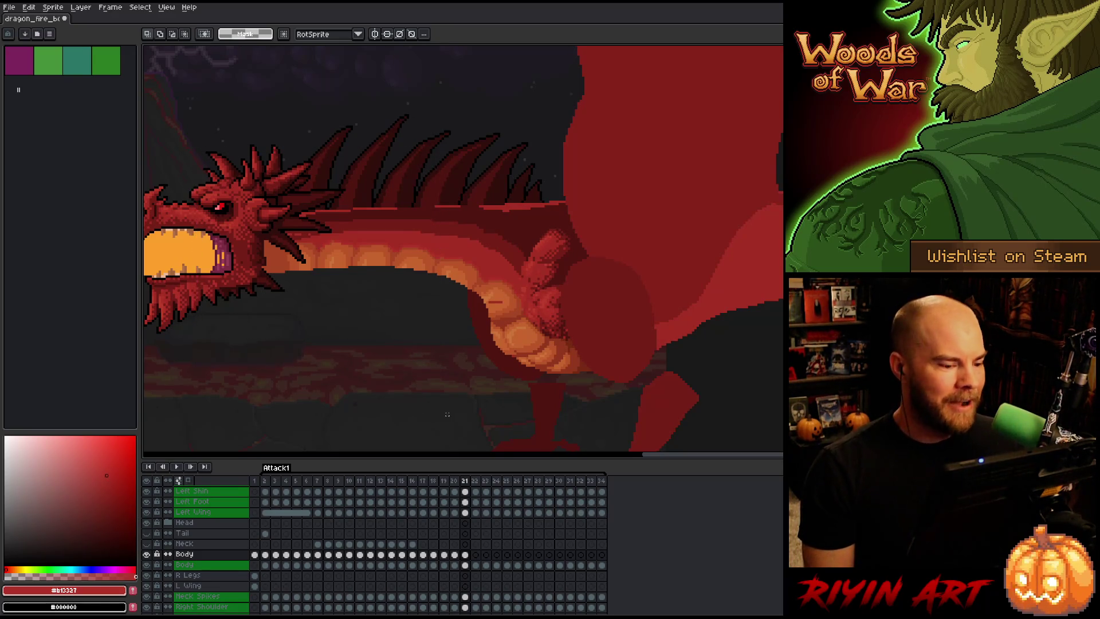
# Drop the trial head-and-neck marquees and Ctrl+click frame 21's Body cel to select its pixels.
pyautogui.moveTo(157, 119); pyautogui.dragTo(437, 371)
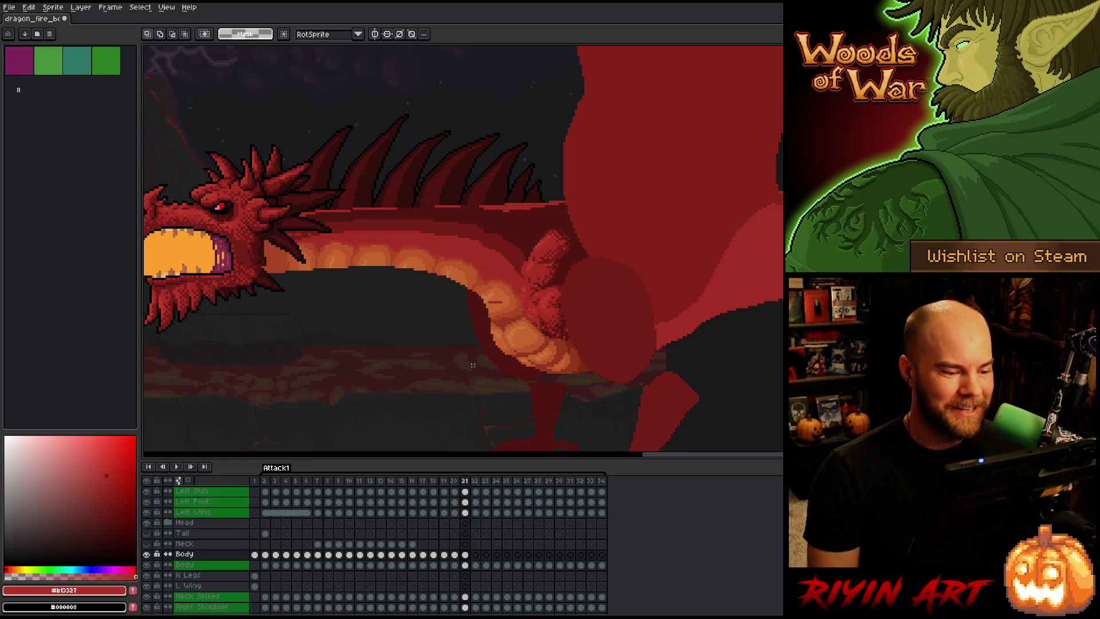
pyautogui.moveTo(218, 152)
pyautogui.mouseDown()
pyautogui.moveTo(424, 358)
pyautogui.moveTo(473, 360)
pyautogui.mouseUp()
pyautogui.click(517, 382)
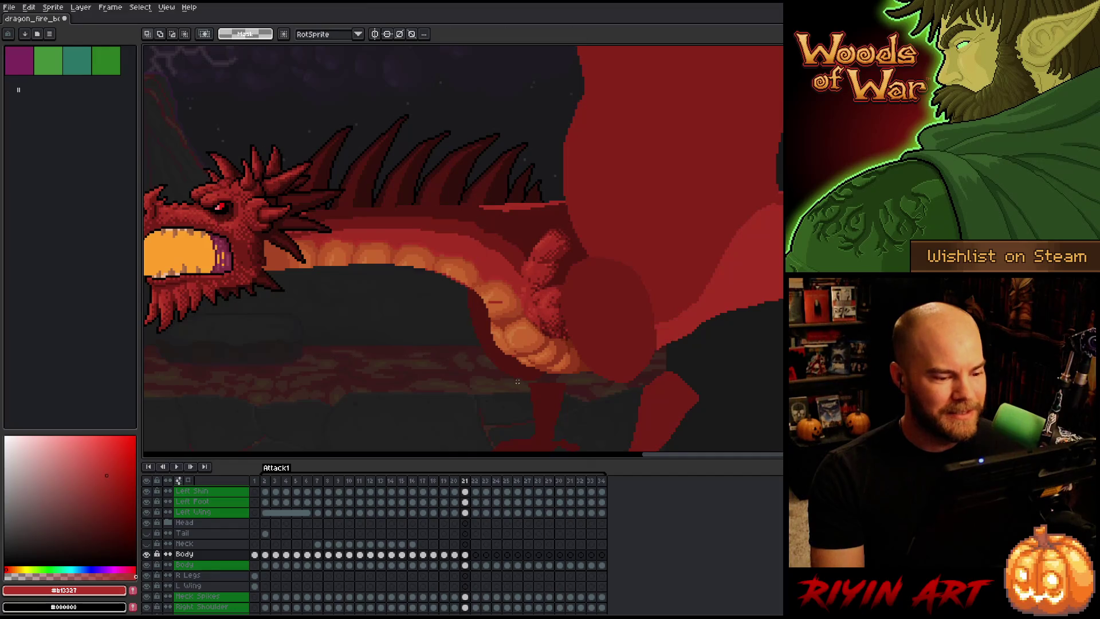
pyautogui.hotkey('ctrl', 'z')
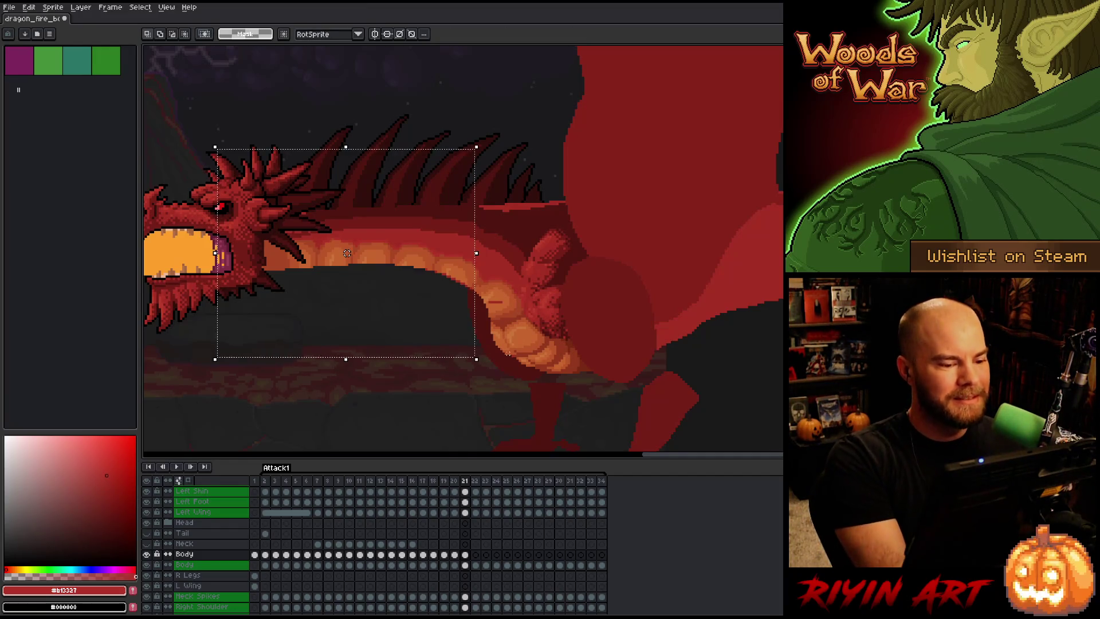
pyautogui.hotkey('ctrl', 'd')
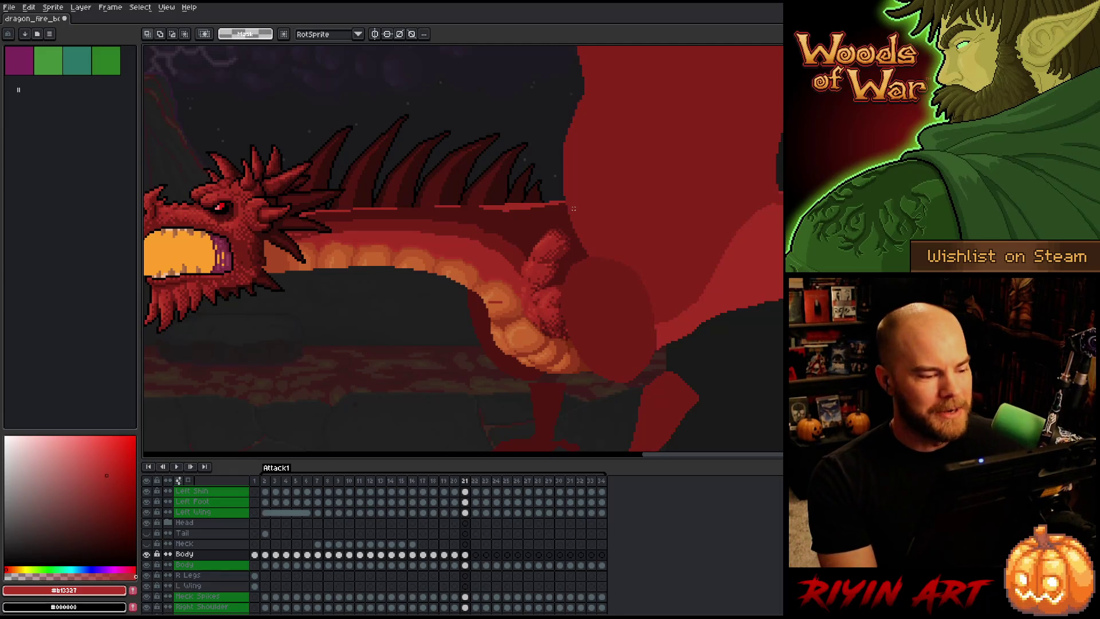
pyautogui.keyDown('ctrl'); pyautogui.click(466, 556); pyautogui.keyUp('ctrl')
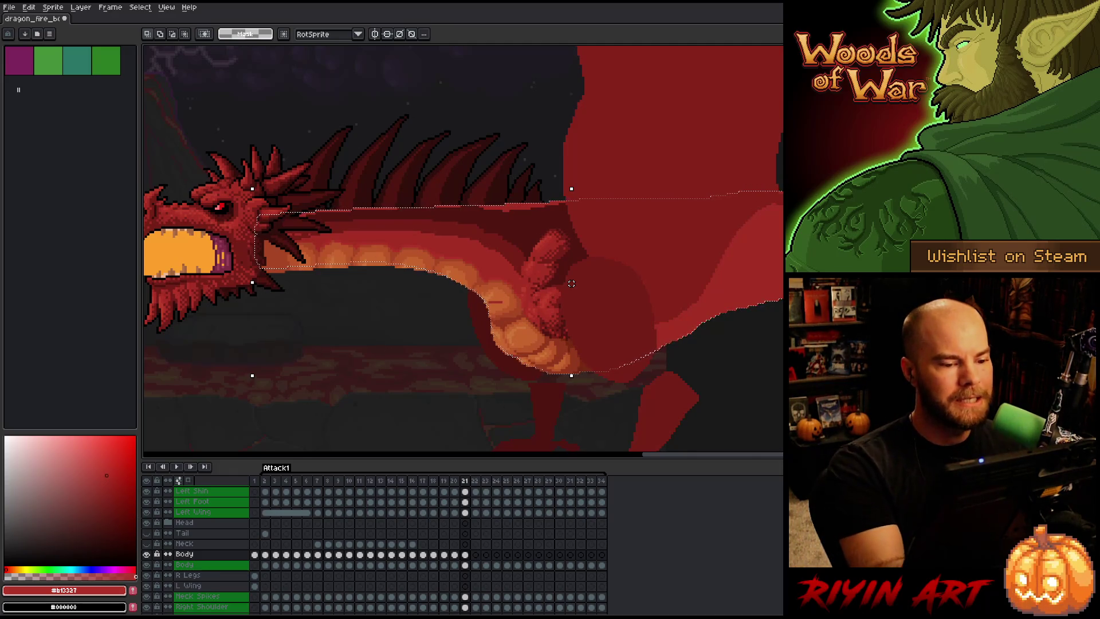
# Sample the dragon's dark reds and belly oranges, then darken the drawing colour to deep red #761f18.
pyautogui.press('i')
pyautogui.click(525, 211)
pyautogui.press('b')
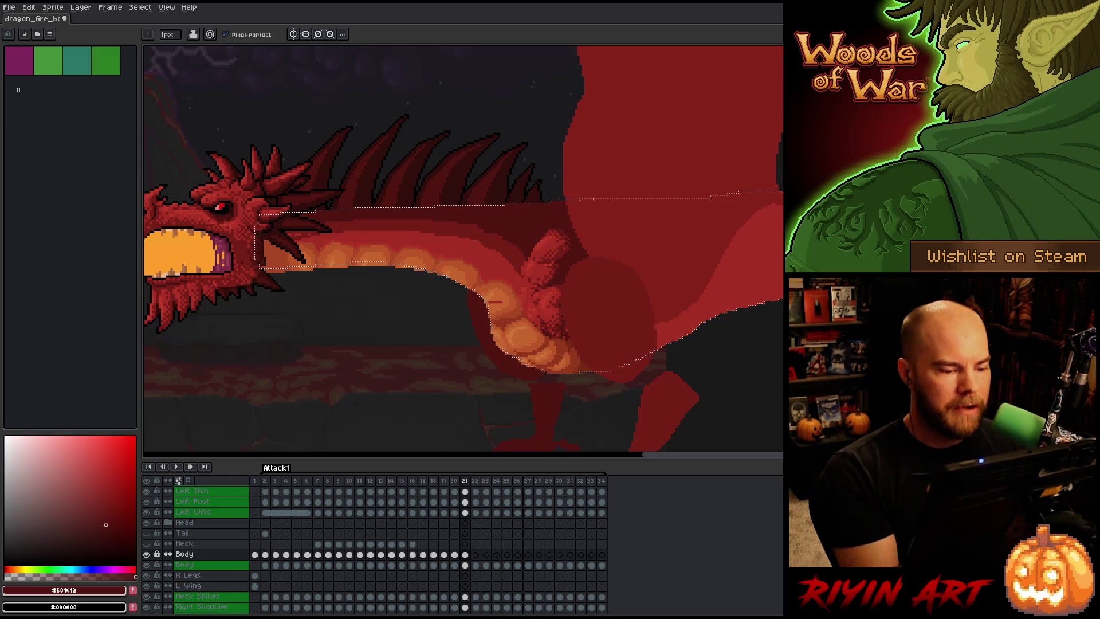
pyautogui.keyDown('alt'); pyautogui.click(496, 302); pyautogui.keyUp('alt')
pyautogui.press('alt')
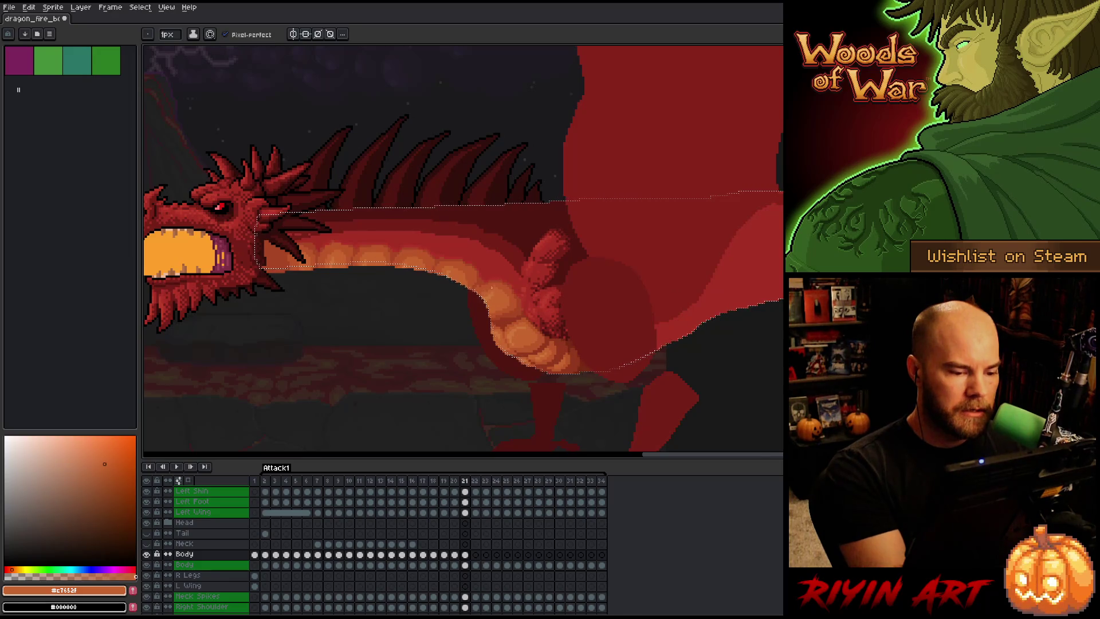
pyautogui.keyDown('alt'); pyautogui.click(483, 284); pyautogui.keyUp('alt')
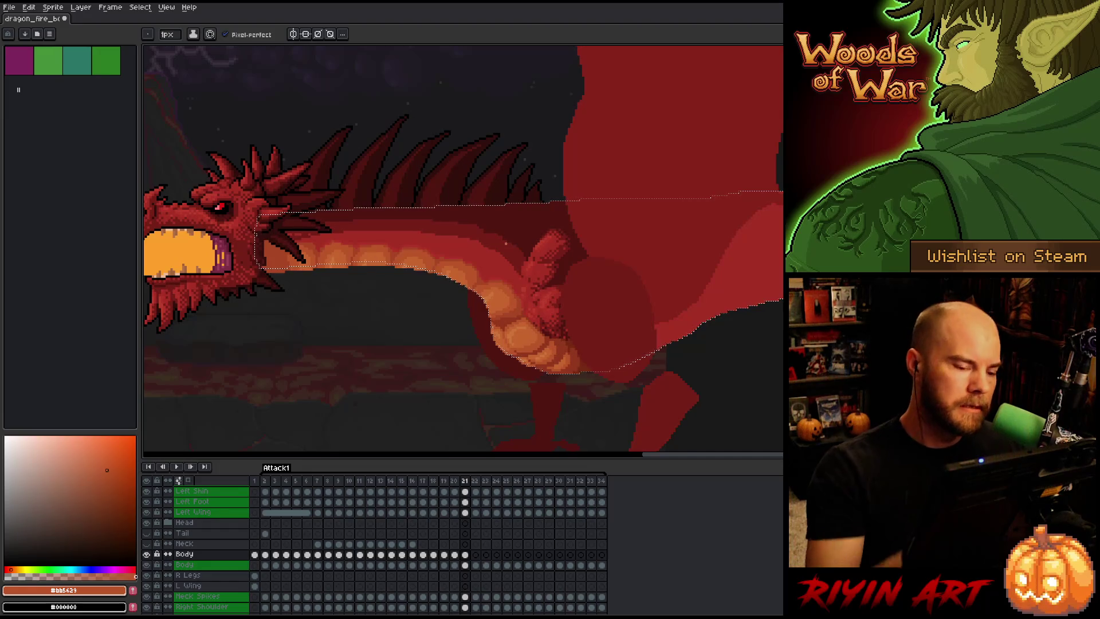
pyautogui.keyDown('alt'); pyautogui.click(480, 242); pyautogui.keyUp('alt')
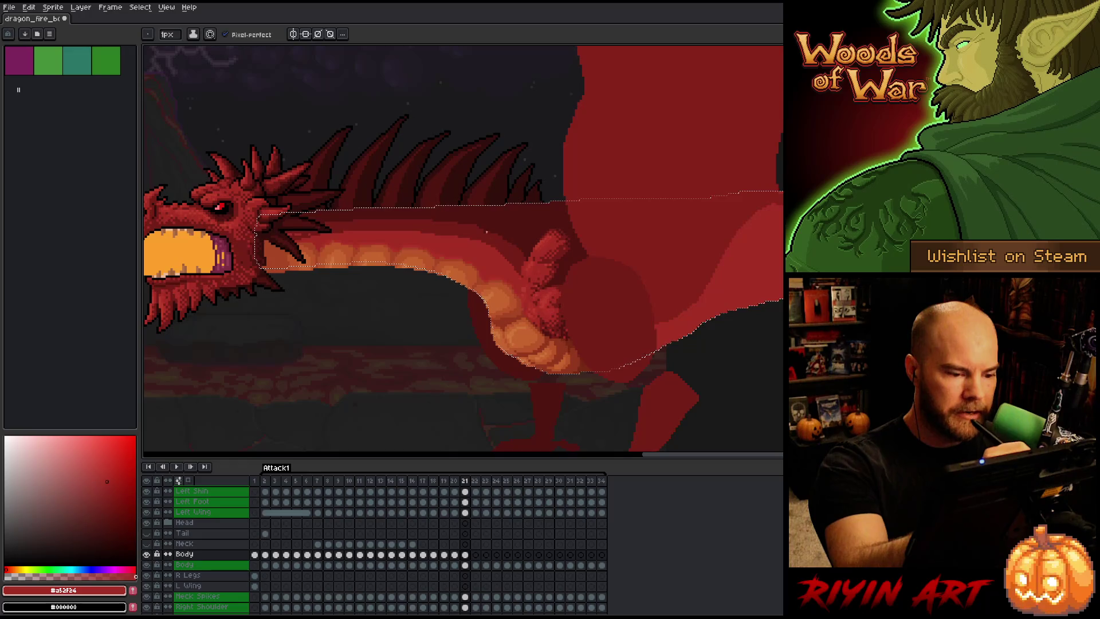
pyautogui.click(109, 505)
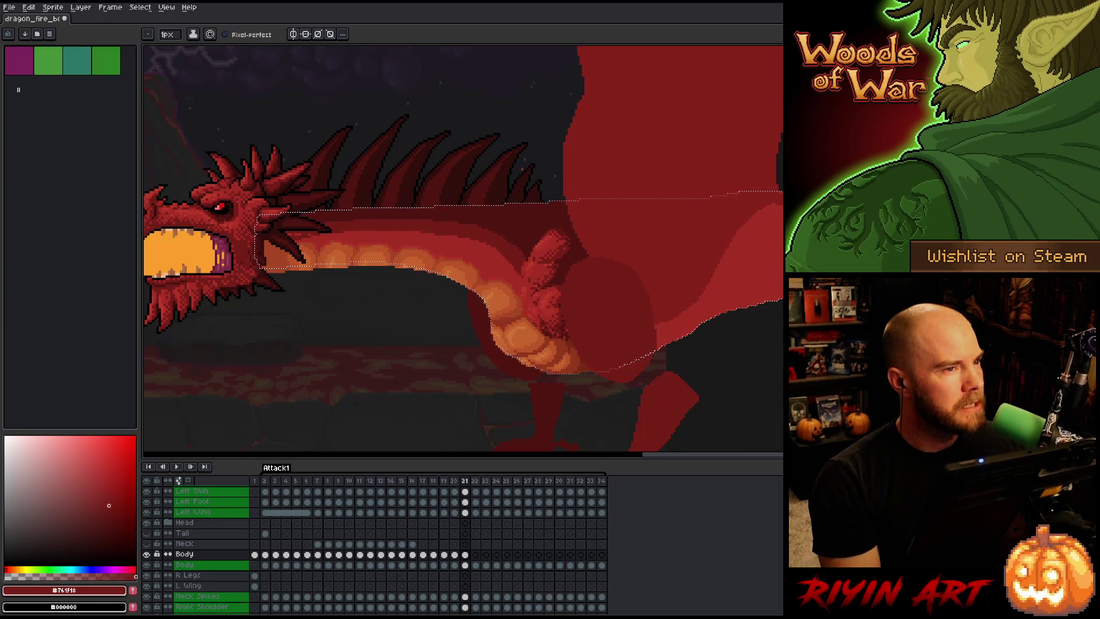
pyautogui.press('v')
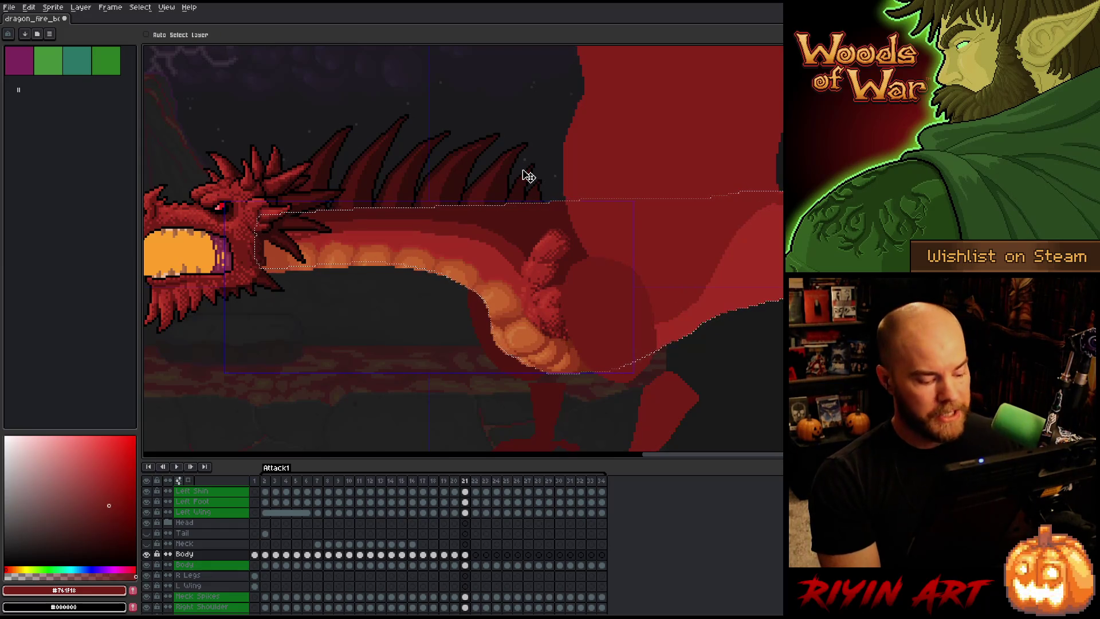
# Drop the selection and sample the darkest red, the deep body red and a bright scale red.
pyautogui.hotkey('ctrl', 'd')
pyautogui.press('b')
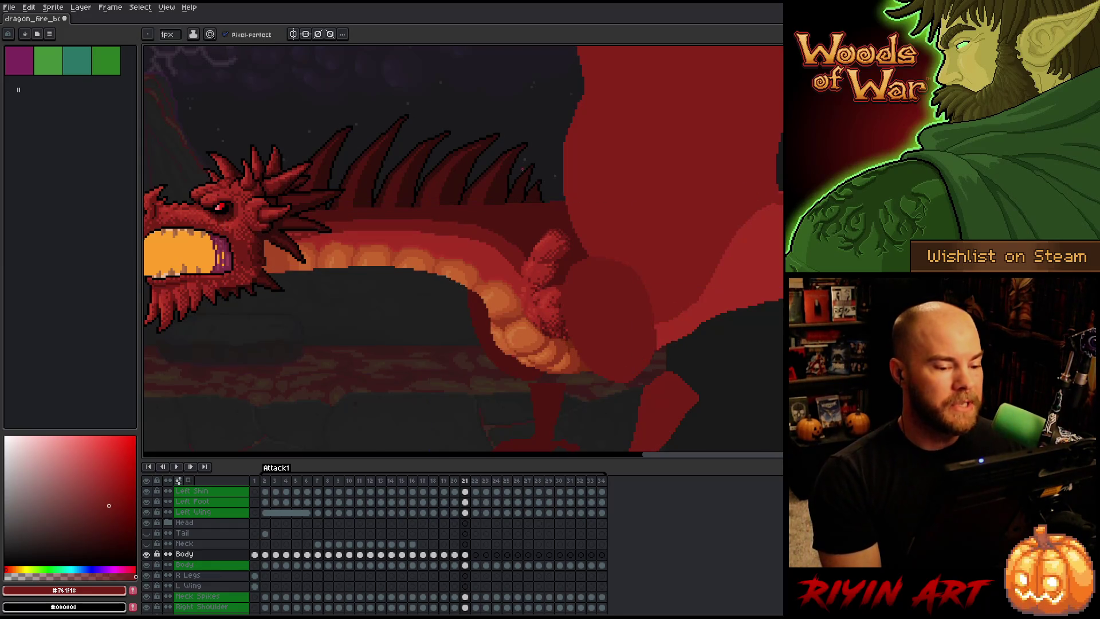
pyautogui.keyDown('alt'); pyautogui.click(511, 242); pyautogui.keyUp('alt')
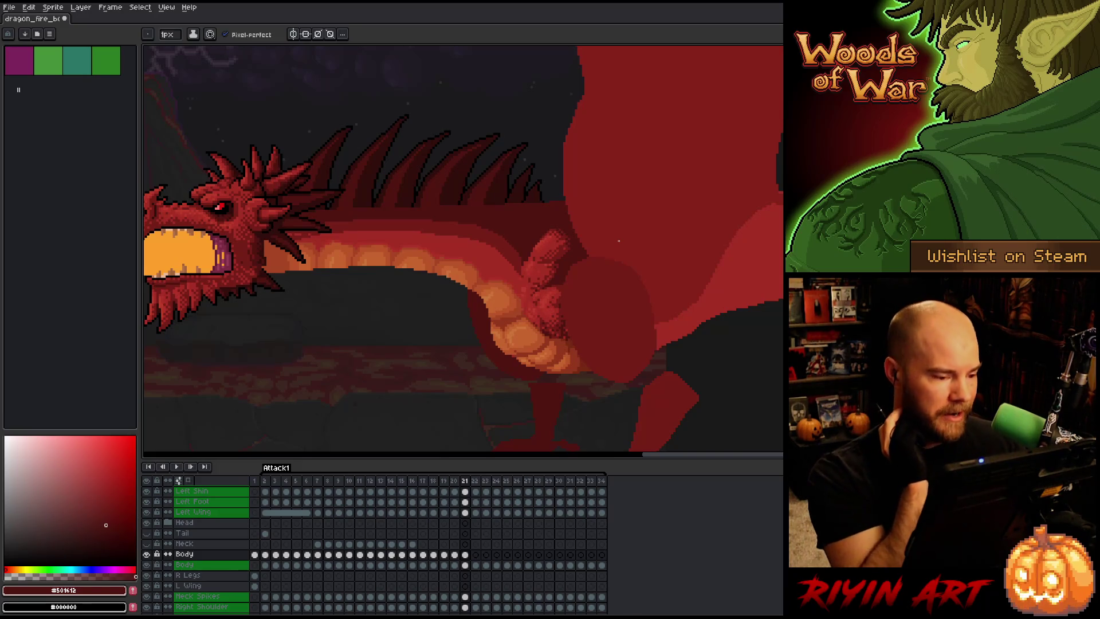
pyautogui.keyDown('alt'); pyautogui.click(309, 234); pyautogui.keyUp('alt')
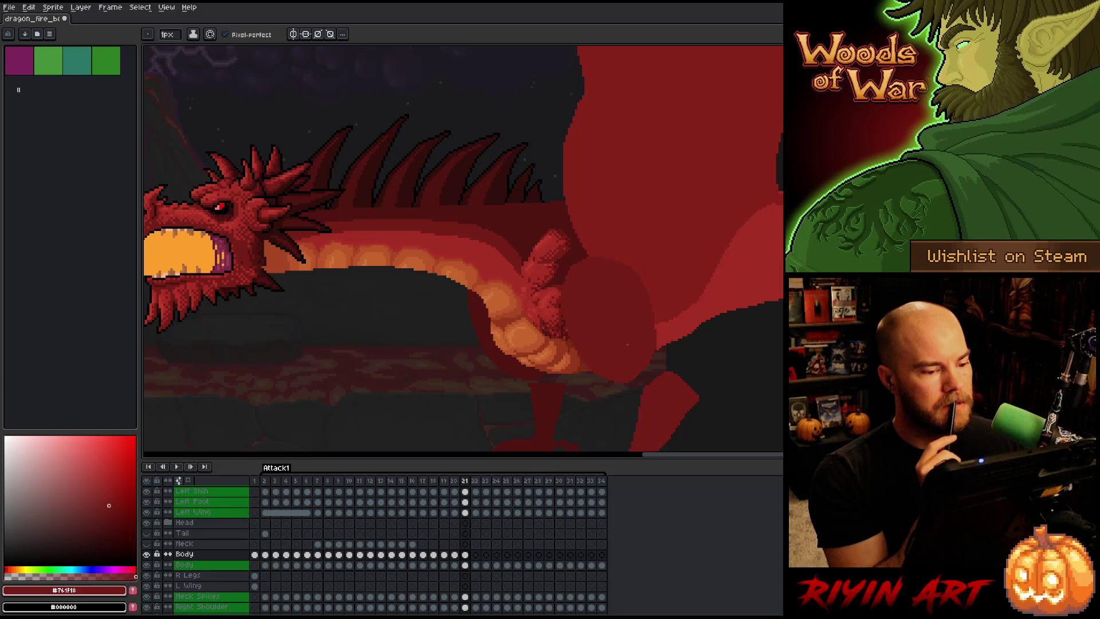
pyautogui.press('i')
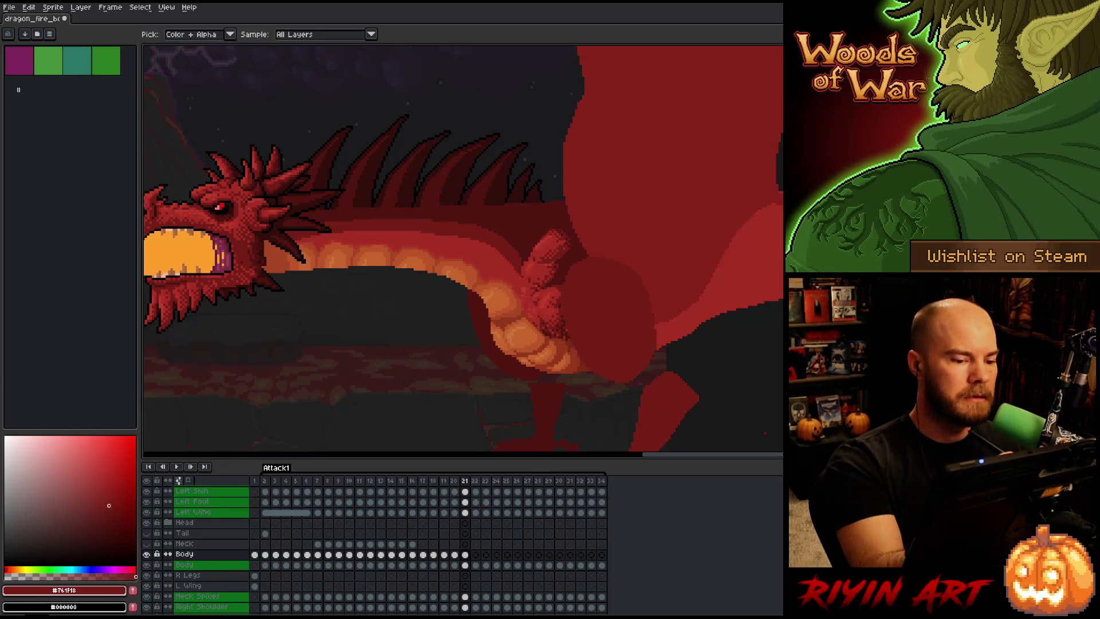
pyautogui.click(463, 259)
pyautogui.press('b')
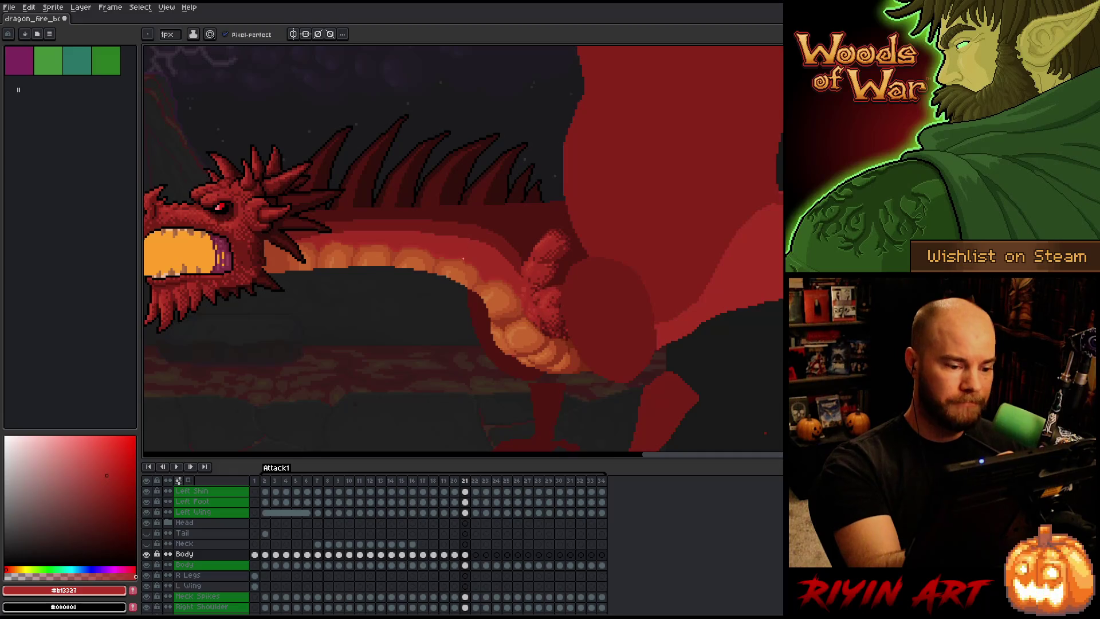
# Sample the orange-red #a74624 and then the brighter red #b13327 from the dragon.
pyautogui.press('i')
pyautogui.click(463, 260)
pyautogui.press('b')
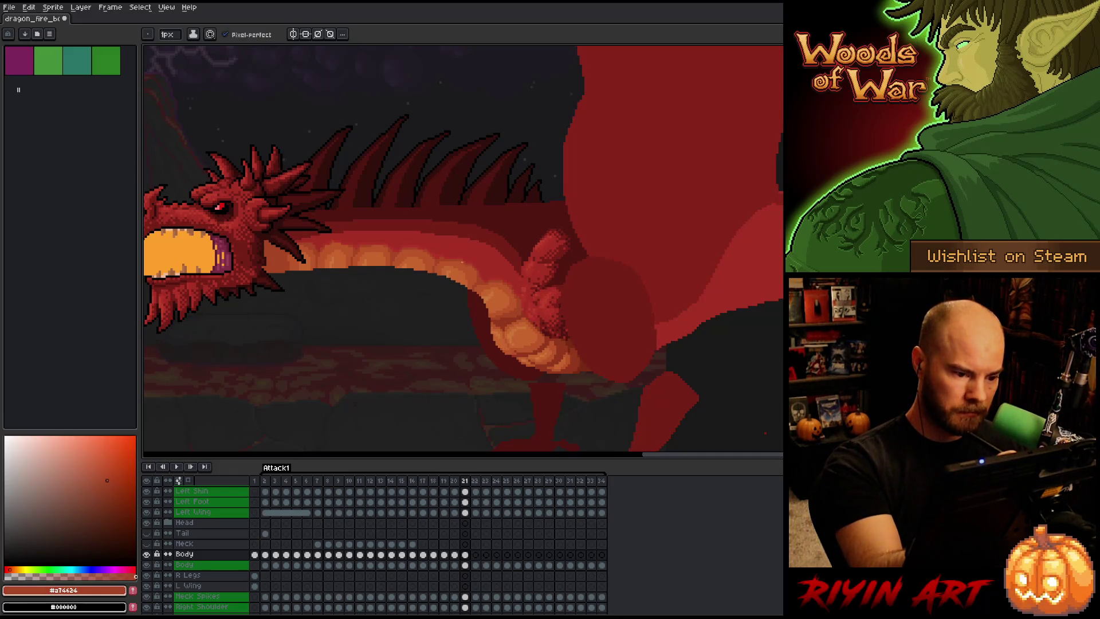
pyautogui.press('i')
pyautogui.click(463, 261)
pyautogui.press('b')
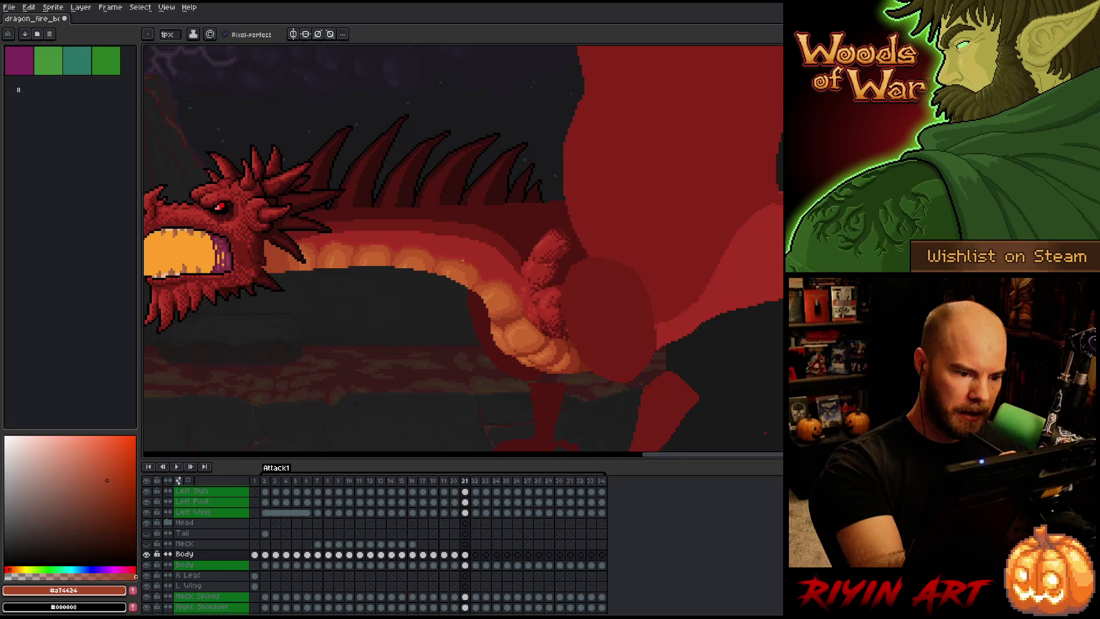
pyautogui.press('i')
pyautogui.click(463, 259)
pyautogui.press('b')
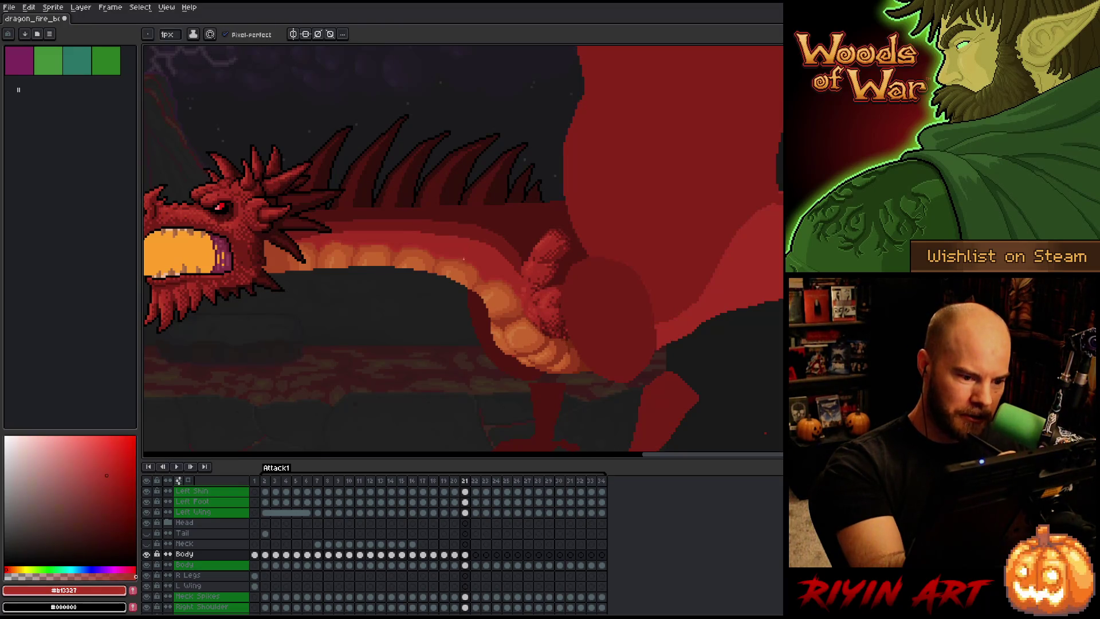
# Pick the deeper red #a52f24, then the dark neck red #501612, saving the file.
pyautogui.press('i')
pyautogui.click(467, 248)
pyautogui.press('b')
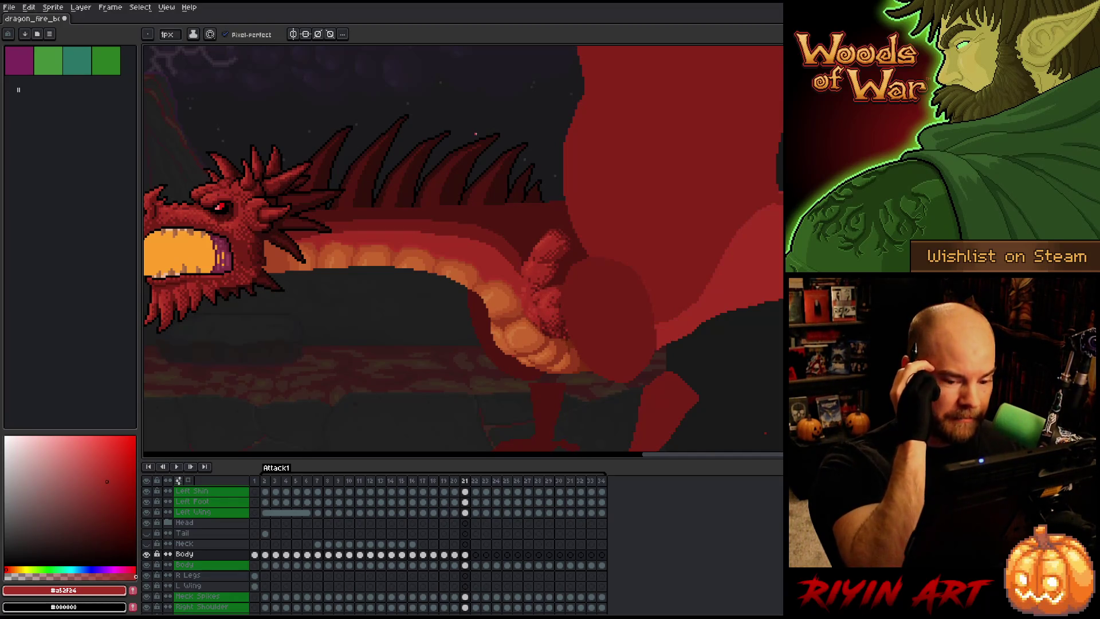
pyautogui.press('i')
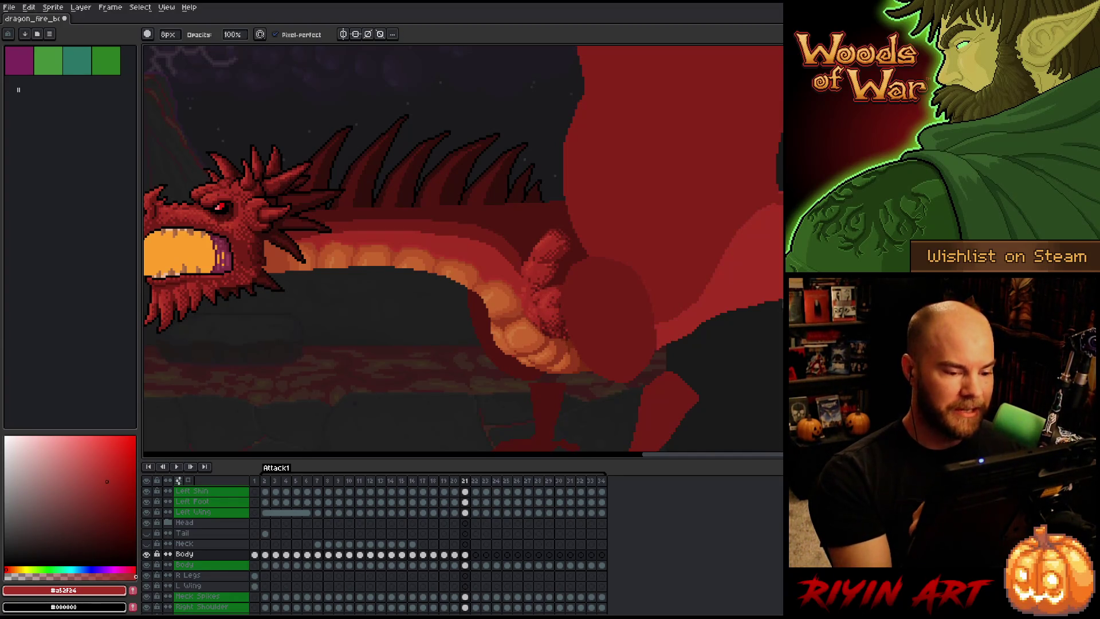
pyautogui.press('b')
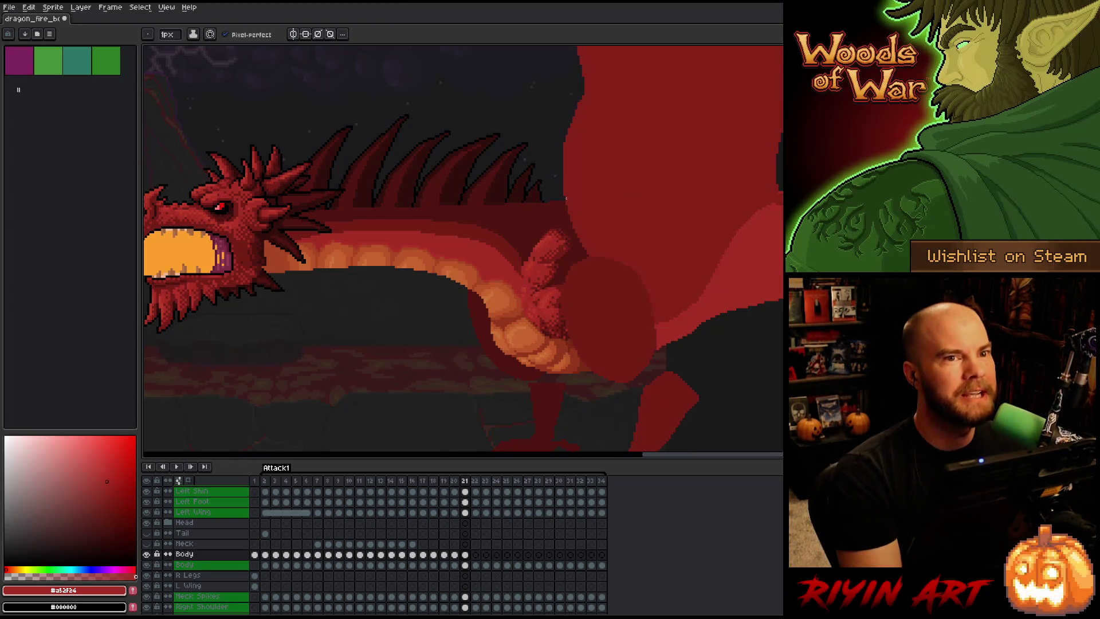
pyautogui.hotkey('ctrl', 's')
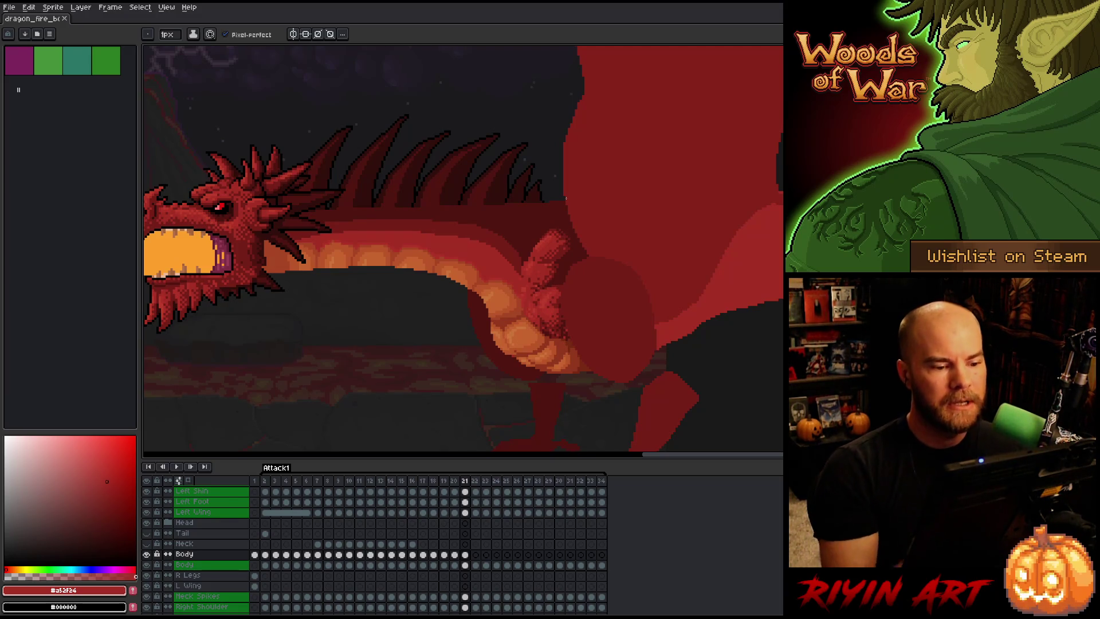
pyautogui.keyDown('alt'); pyautogui.click(482, 216); pyautogui.keyUp('alt')
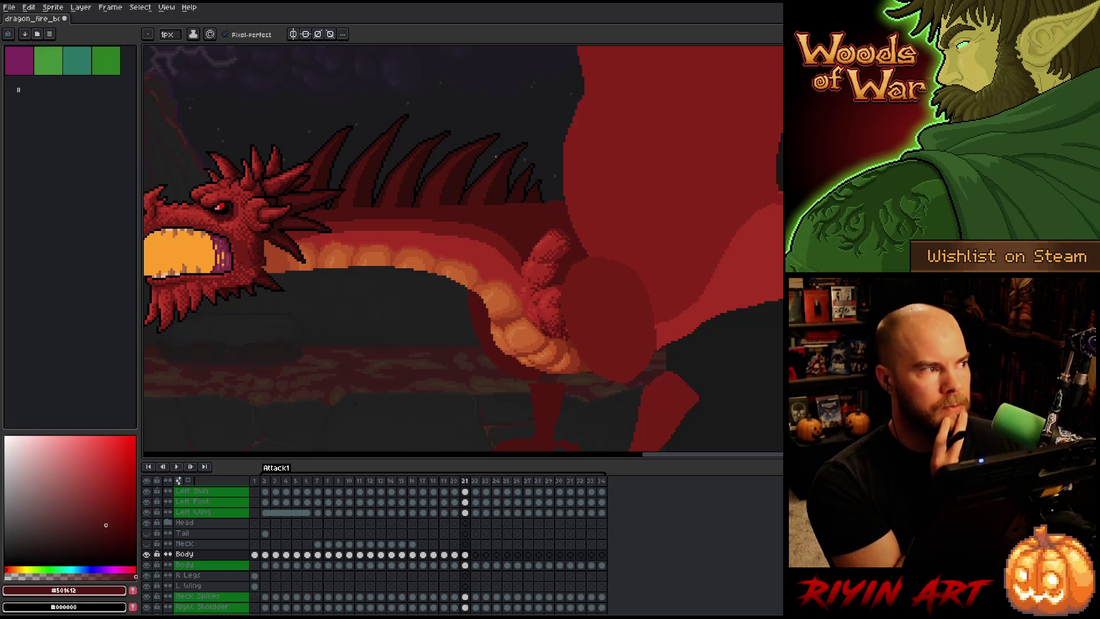
pyautogui.hotkey('ctrl', 's')
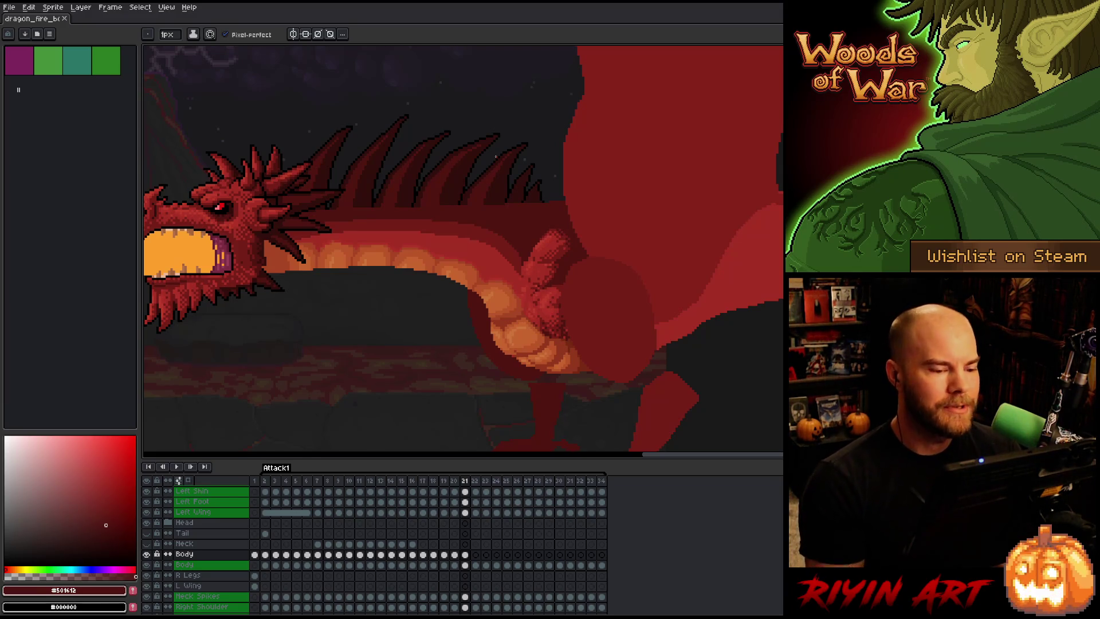
# Select the Body layer's cel on frame 21.
pyautogui.click(455, 555)
# Flip between the Body cels of frames 20 and 21 to compare poses, ending on frame 21.
pyautogui.click(465, 554)
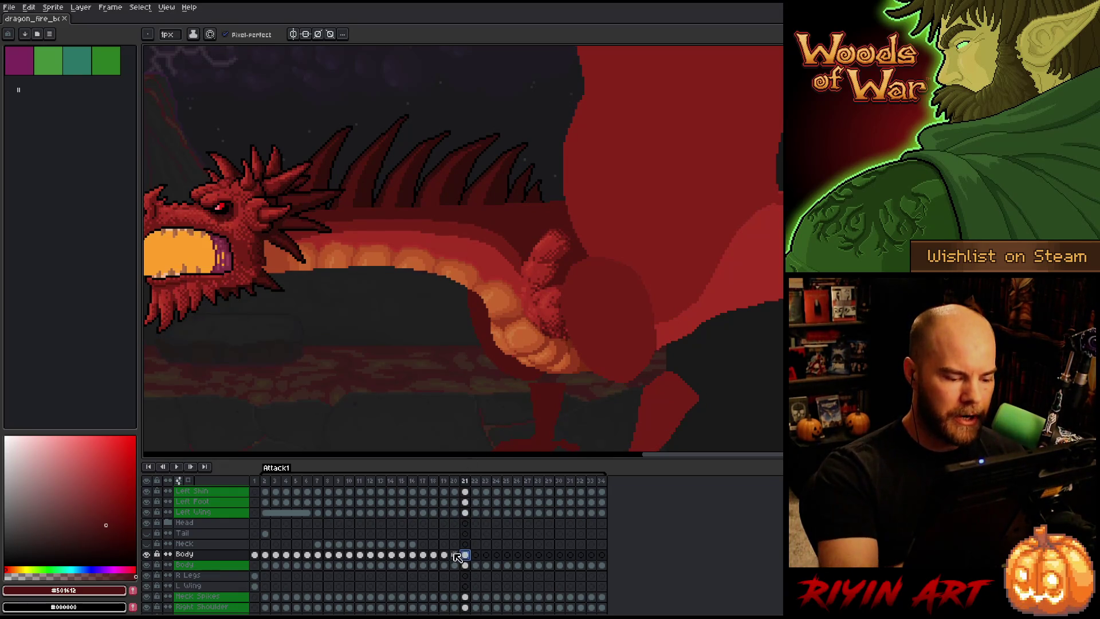
pyautogui.click(455, 554)
pyautogui.click(465, 554)
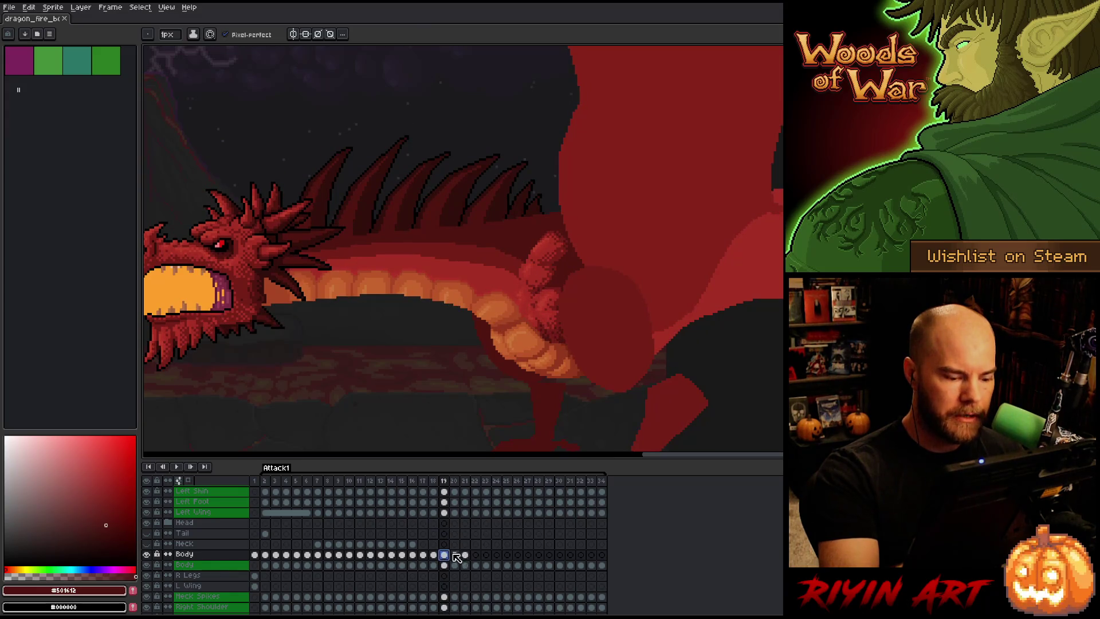
pyautogui.click(455, 555)
pyautogui.click(465, 555)
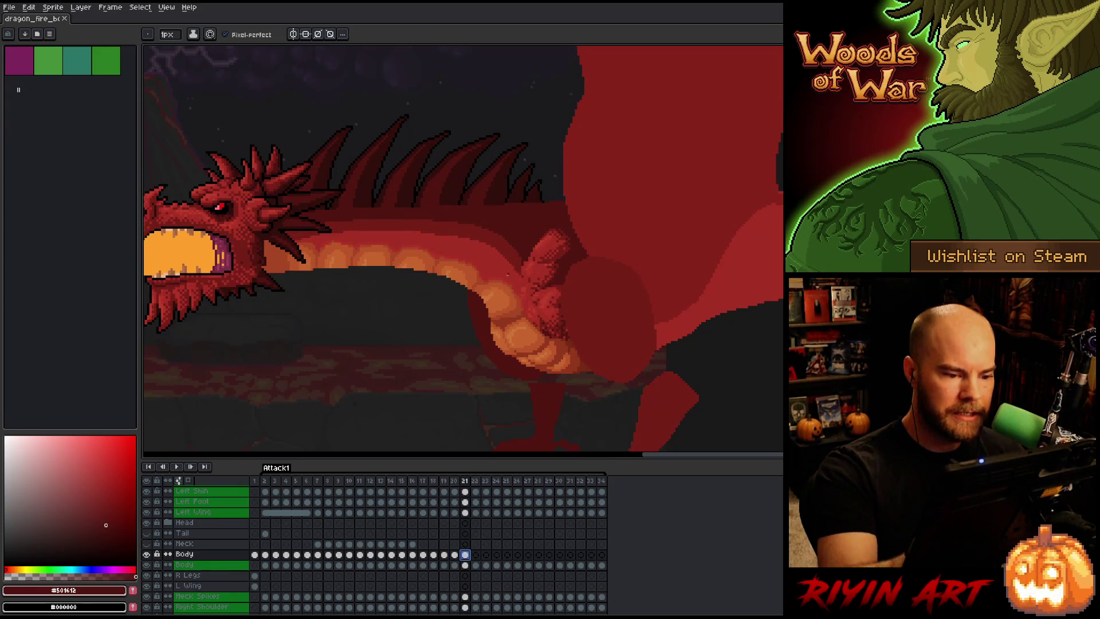
# Sample the mid red #761F18 and dark red #501612 from the dragon, then save.
pyautogui.press('i')
pyautogui.keyDown('alt'); pyautogui.click(510, 241); pyautogui.keyUp('alt')
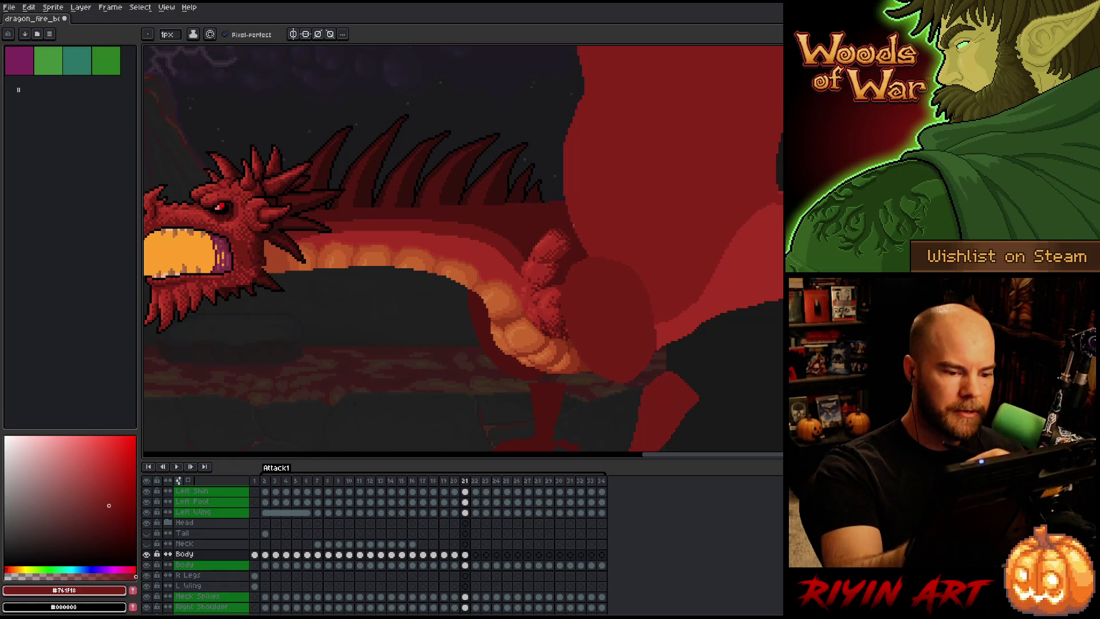
pyautogui.keyDown('alt'); pyautogui.click(529, 253); pyautogui.keyUp('alt')
pyautogui.keyDown('alt'); pyautogui.click(522, 265); pyautogui.keyUp('alt')
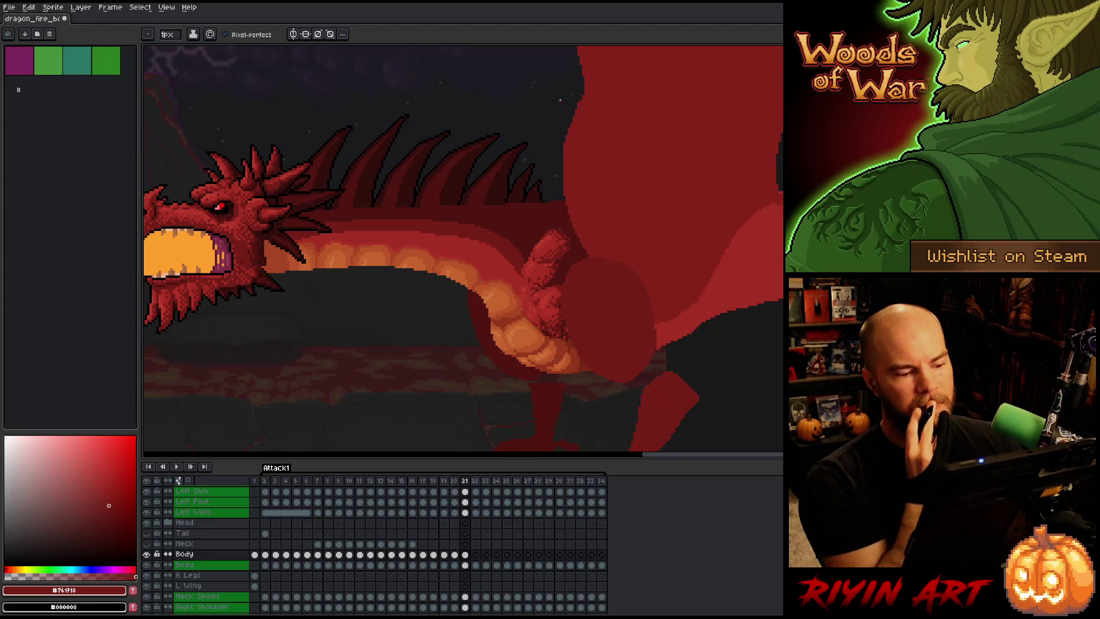
pyautogui.press('e')
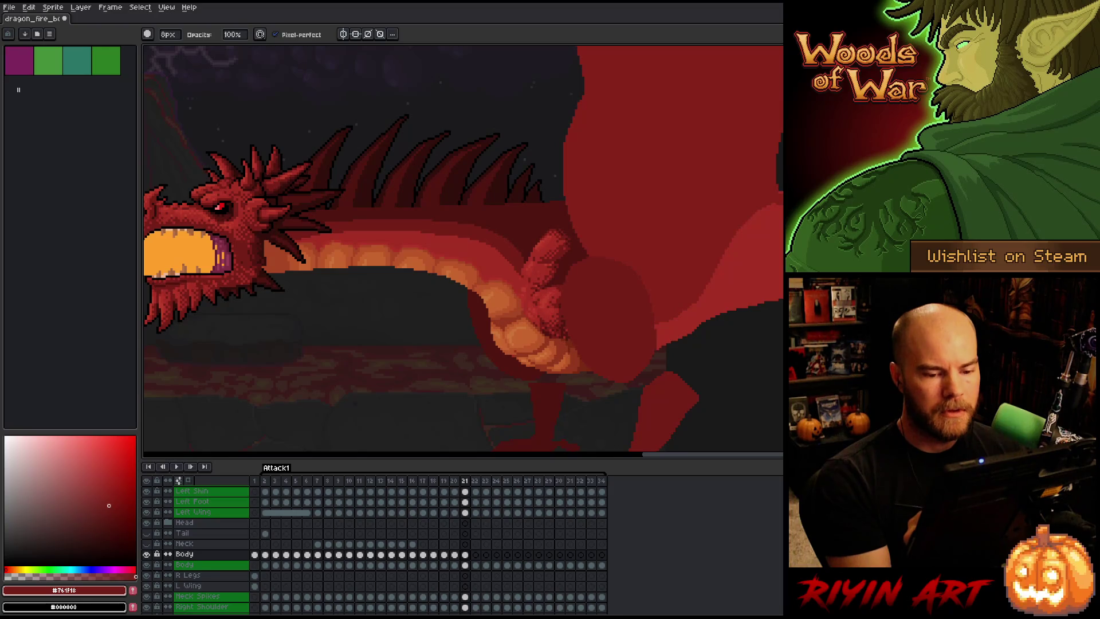
pyautogui.press('v')
pyautogui.hotkey('ctrl', 's')
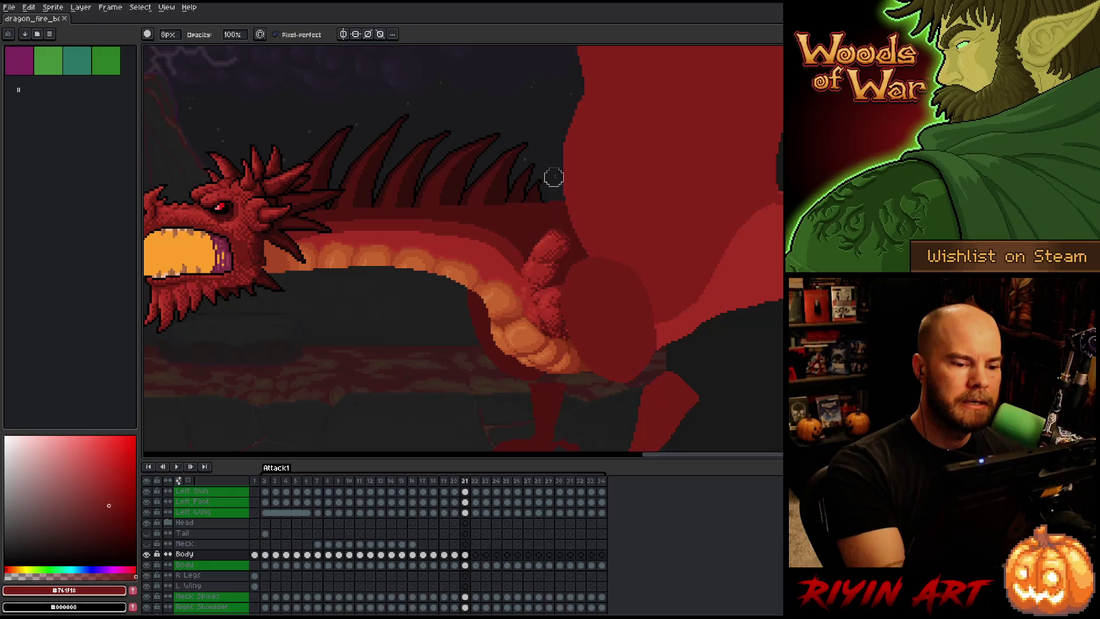
# Recheck frame 20's pose, then paint mid red #761F18 onto the dragon's body on frame 21.
pyautogui.press('e')
pyautogui.keyDown('alt'); pyautogui.click(519, 229); pyautogui.keyUp('alt')
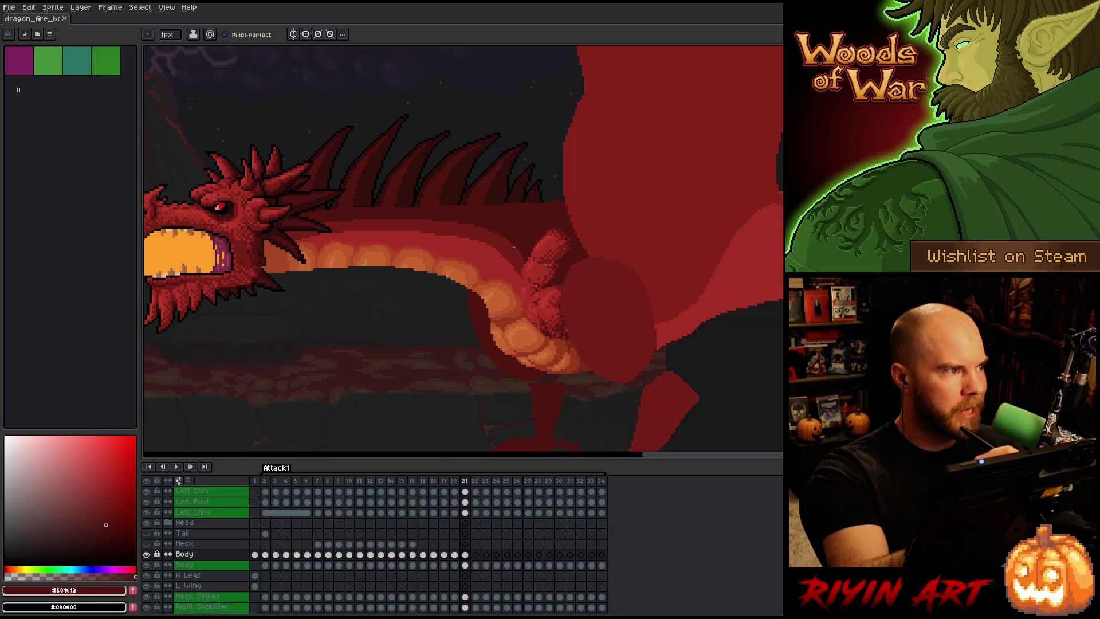
pyautogui.click(455, 554)
pyautogui.click(470, 554)
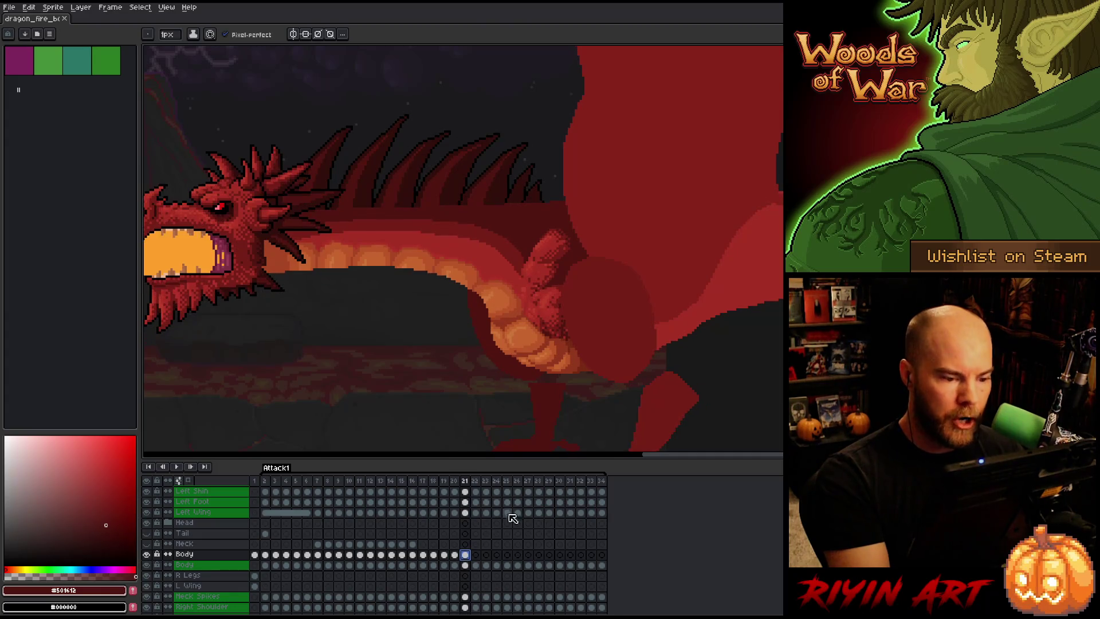
pyautogui.click(456, 555)
pyautogui.click(466, 555)
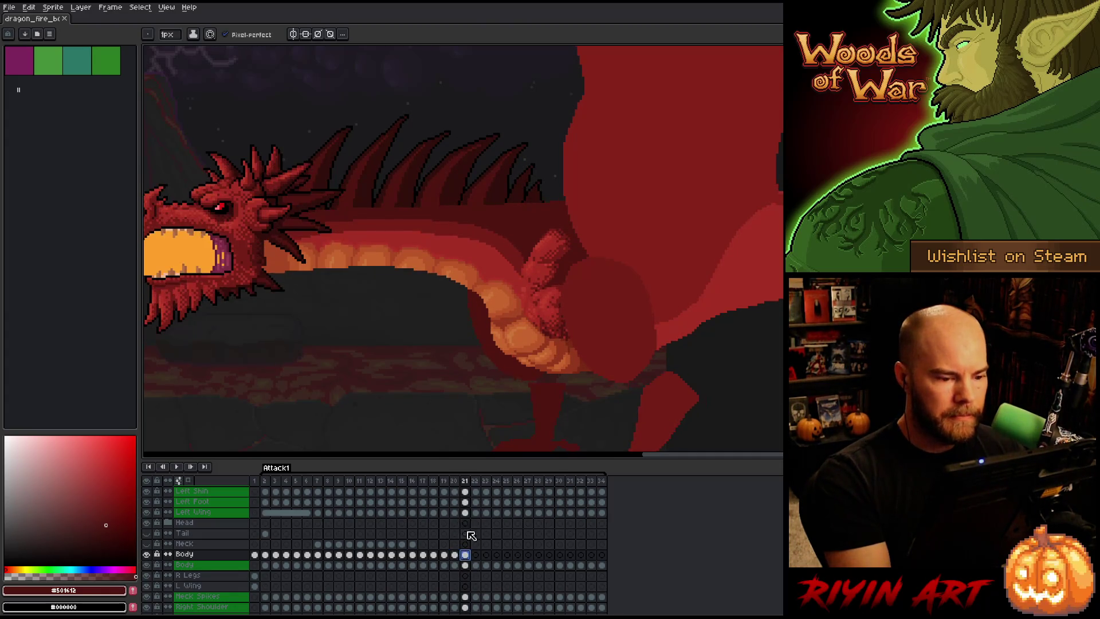
pyautogui.keyDown('alt'); pyautogui.click(484, 229); pyautogui.keyUp('alt')
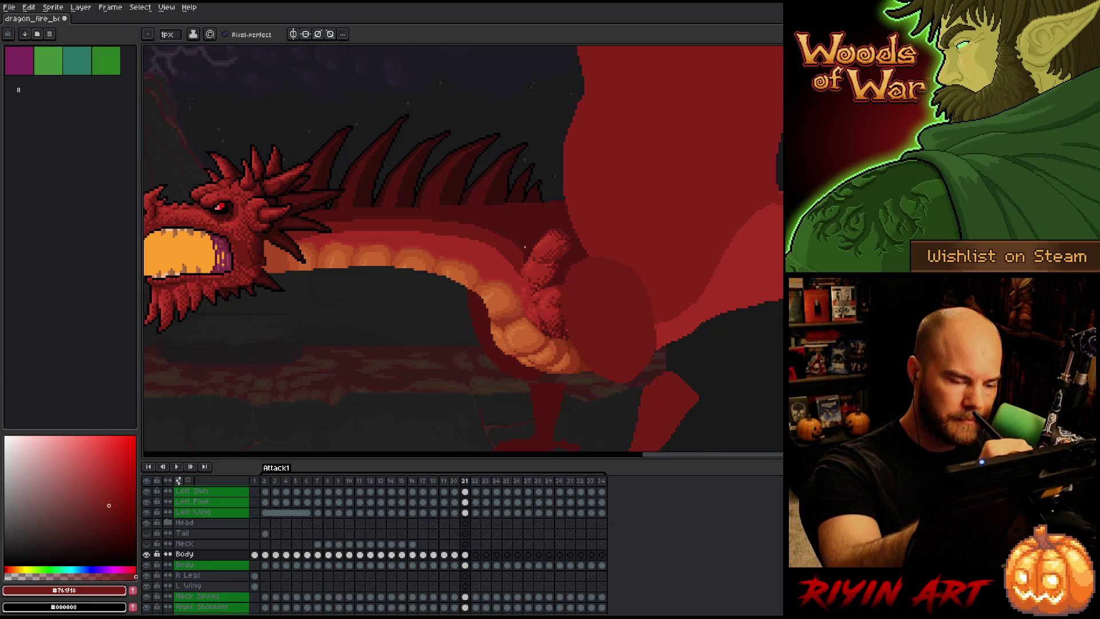
pyautogui.click(520, 253)
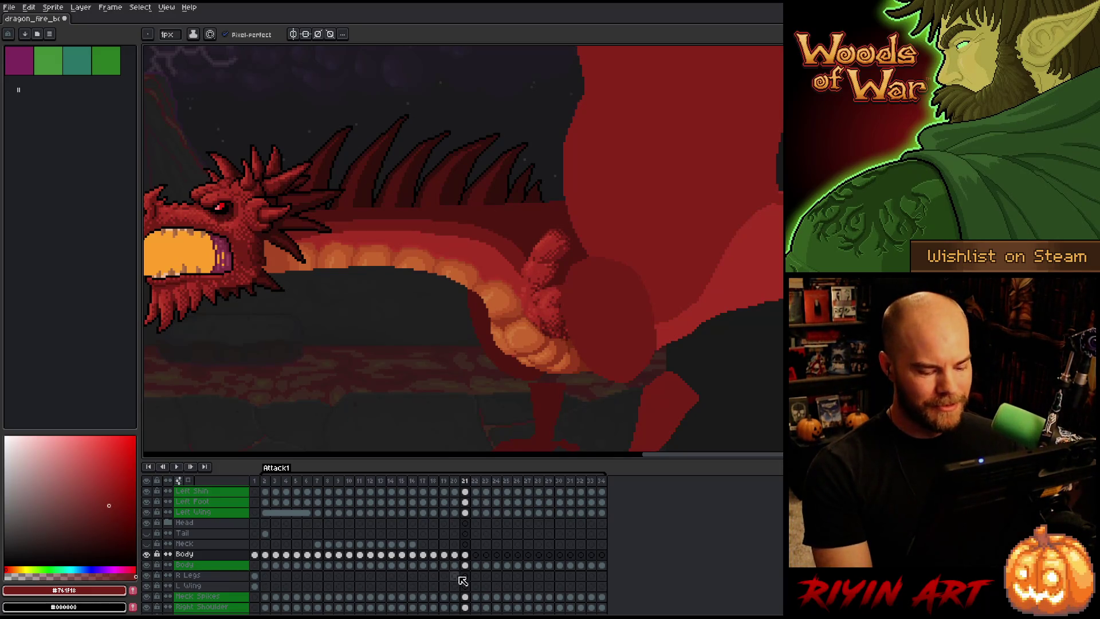
# Go to frame 21's Body cel, play the Attack1 animation to preview, then step to the neighbouring frame.
pyautogui.click(465, 481)
pyautogui.press('Return')
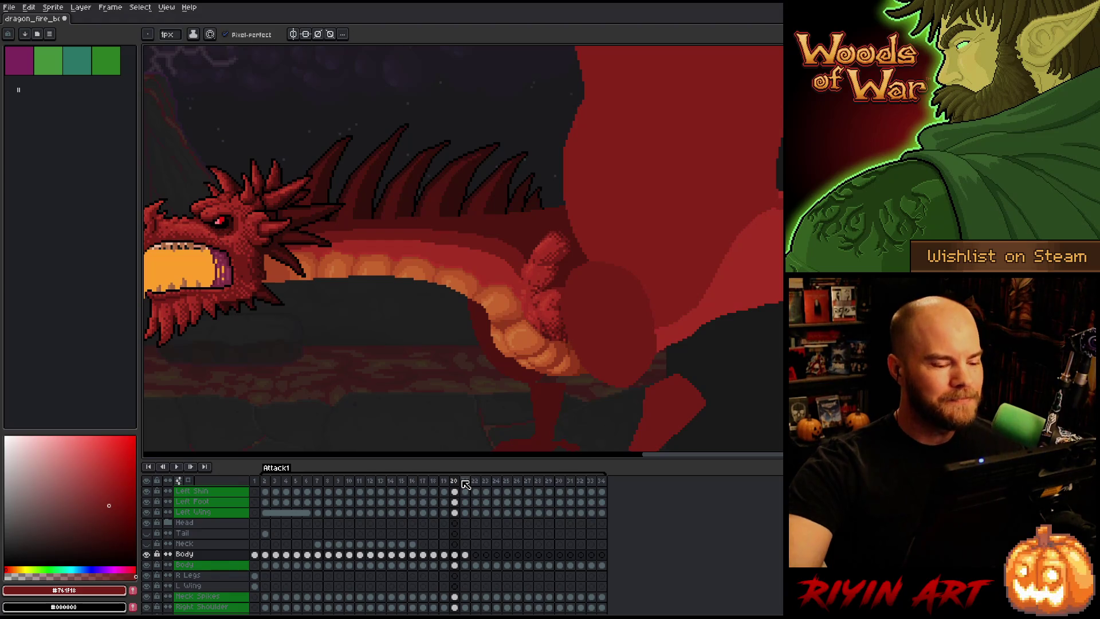
pyautogui.press('Right')
# Flip between frame 20 and its neighbour to compare the dragon's poses.
pyautogui.press('Left')
pyautogui.press('Right')
pyautogui.press('Left')
pyautogui.press('Right')
pyautogui.press('Left')
pyautogui.press('Right')
pyautogui.press('Left')
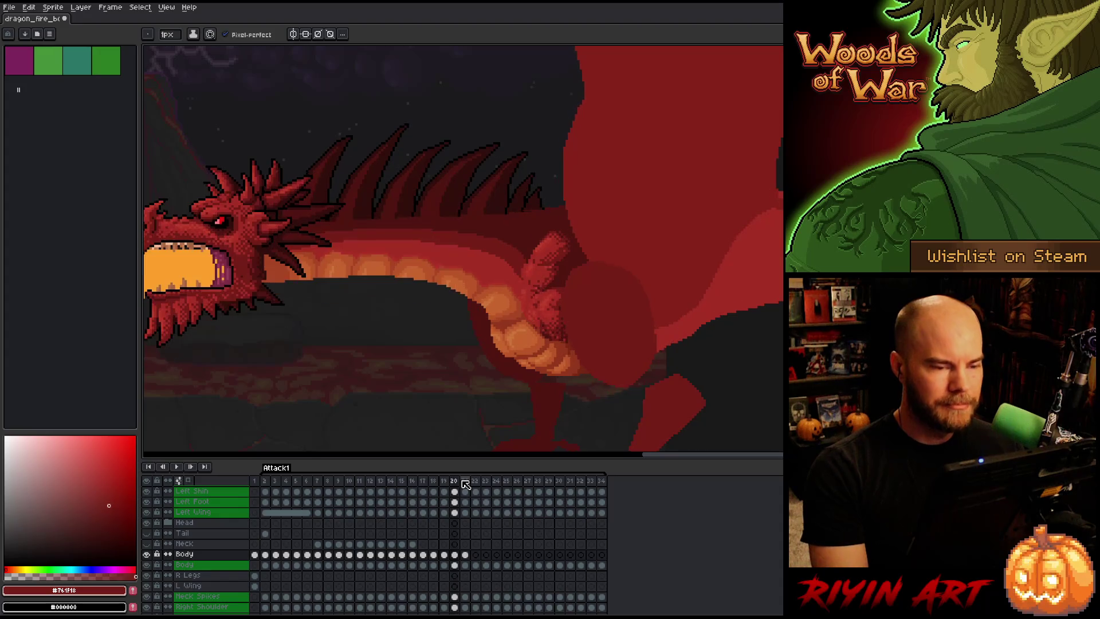
pyautogui.press('Right')
pyautogui.press('Left')
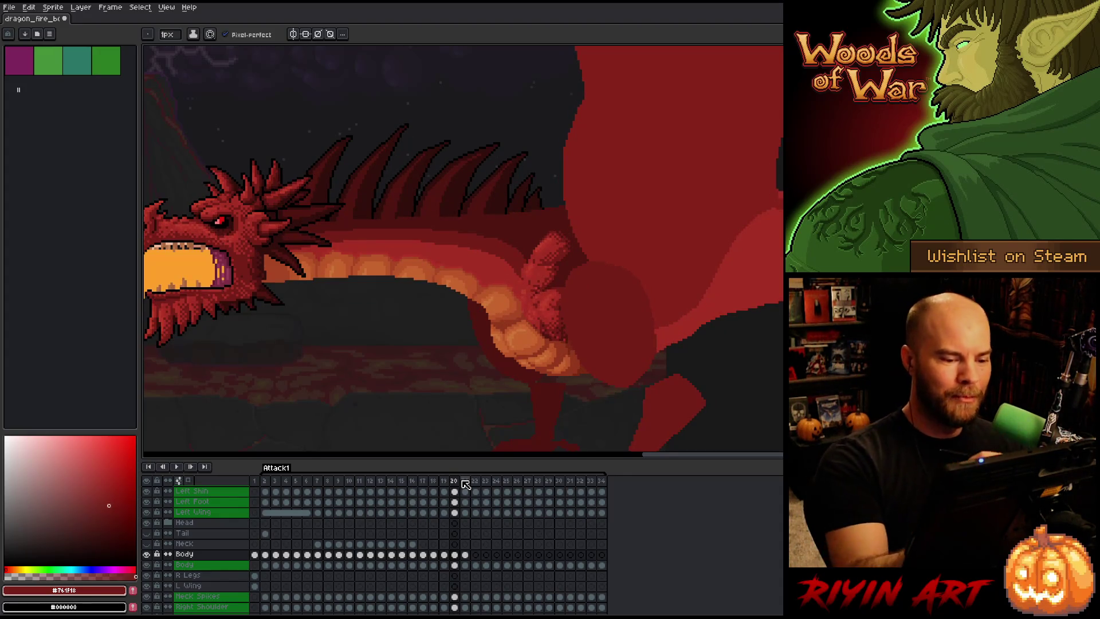
pyautogui.press('i')
pyautogui.press('b')
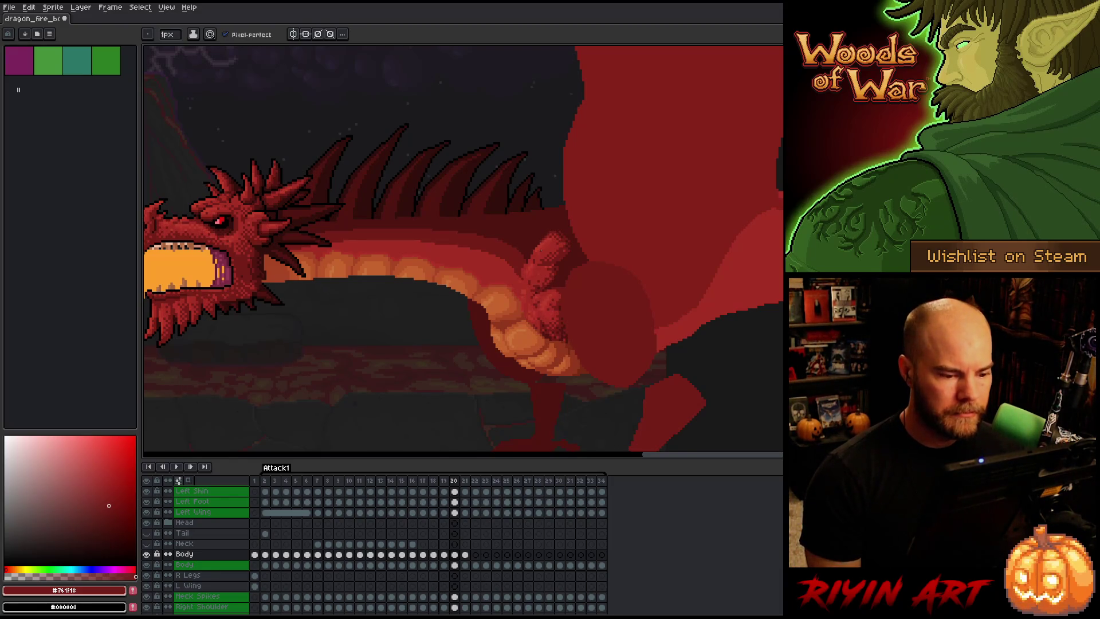
# Compare the body poses around frame 21, then return to frame 2.
pyautogui.click(464, 554)
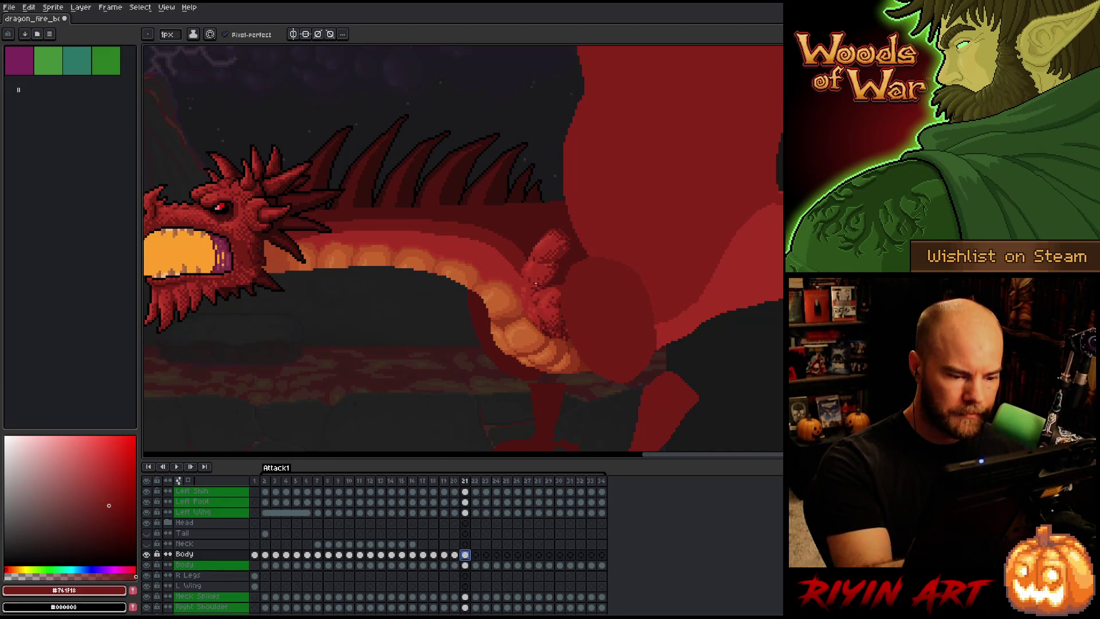
pyautogui.click(475, 554)
pyautogui.click(466, 553)
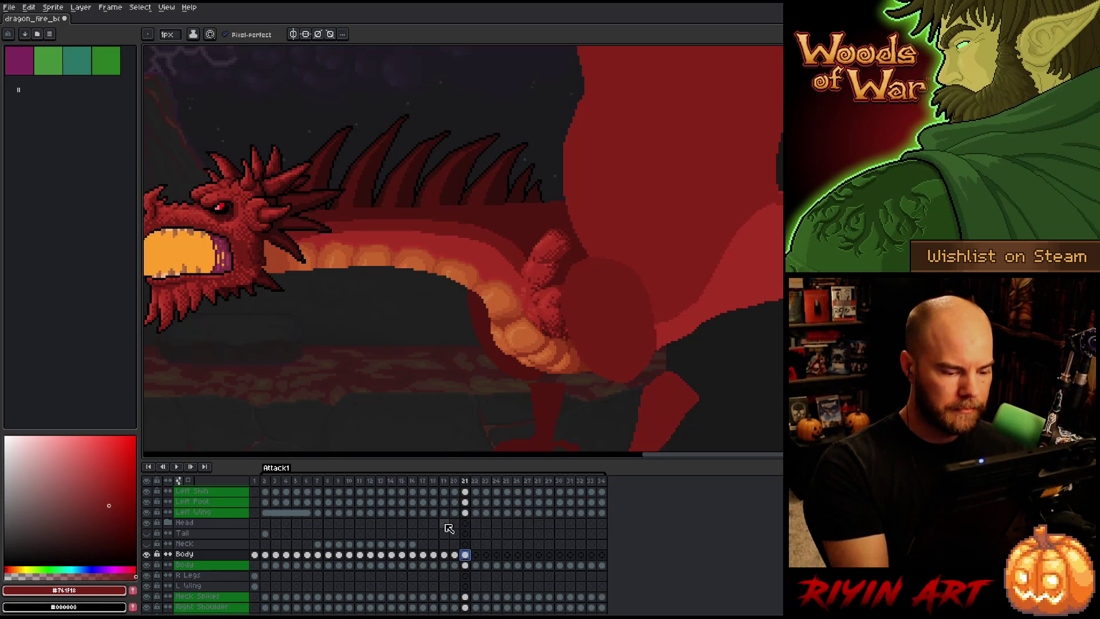
pyautogui.click(269, 478)
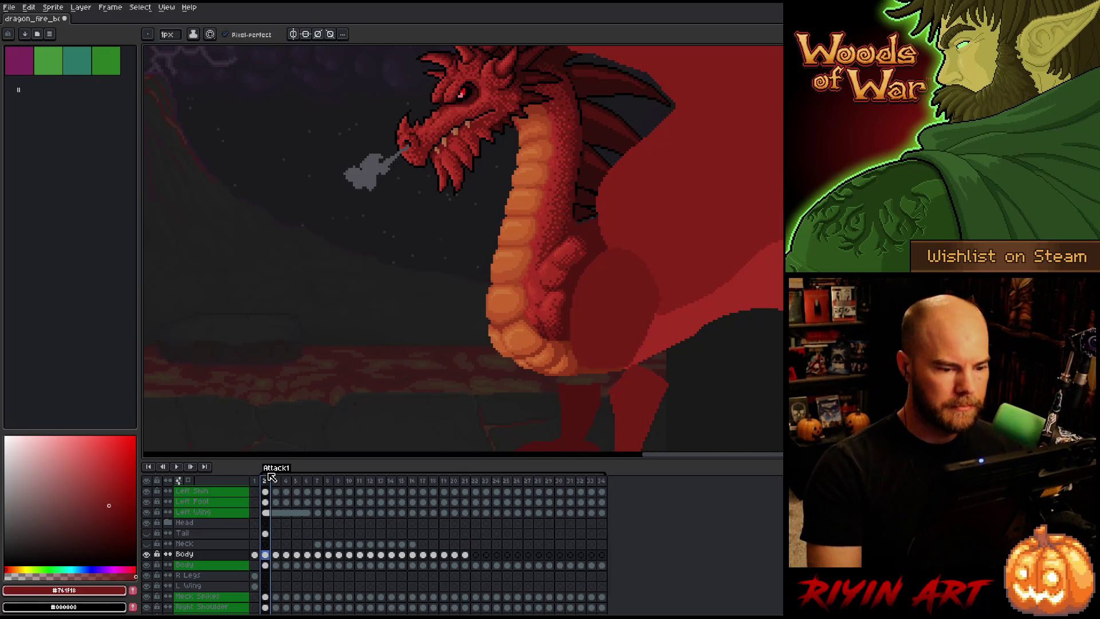
# Play the Attack1 animation, save the file, and select the R Legs layer.
pyautogui.press('Return')
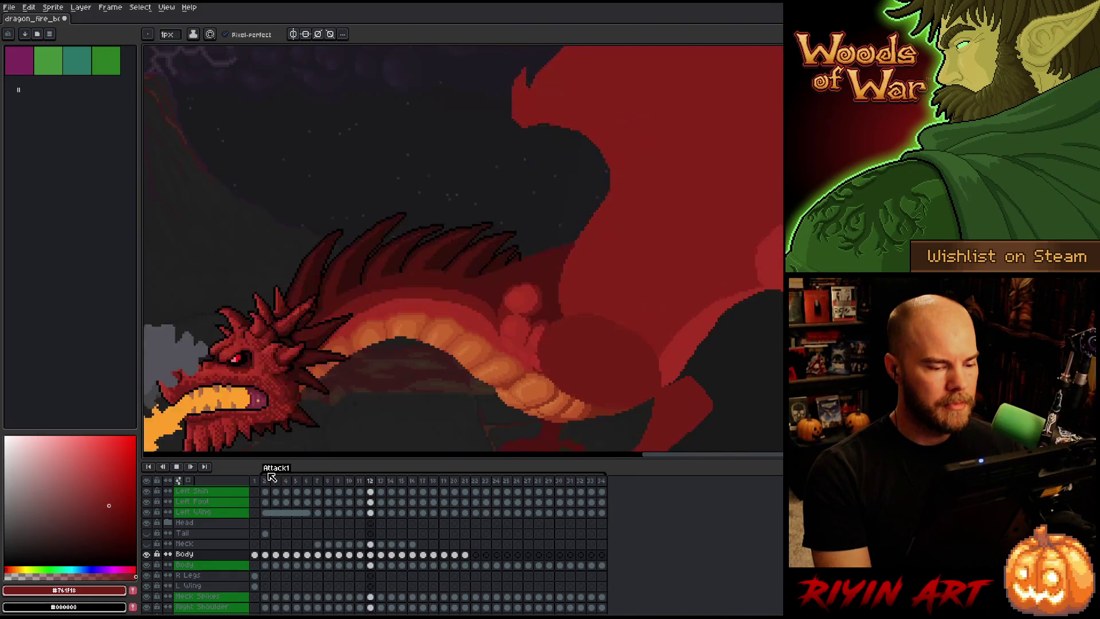
pyautogui.hotkey('ctrl', 's')
pyautogui.press('Return')
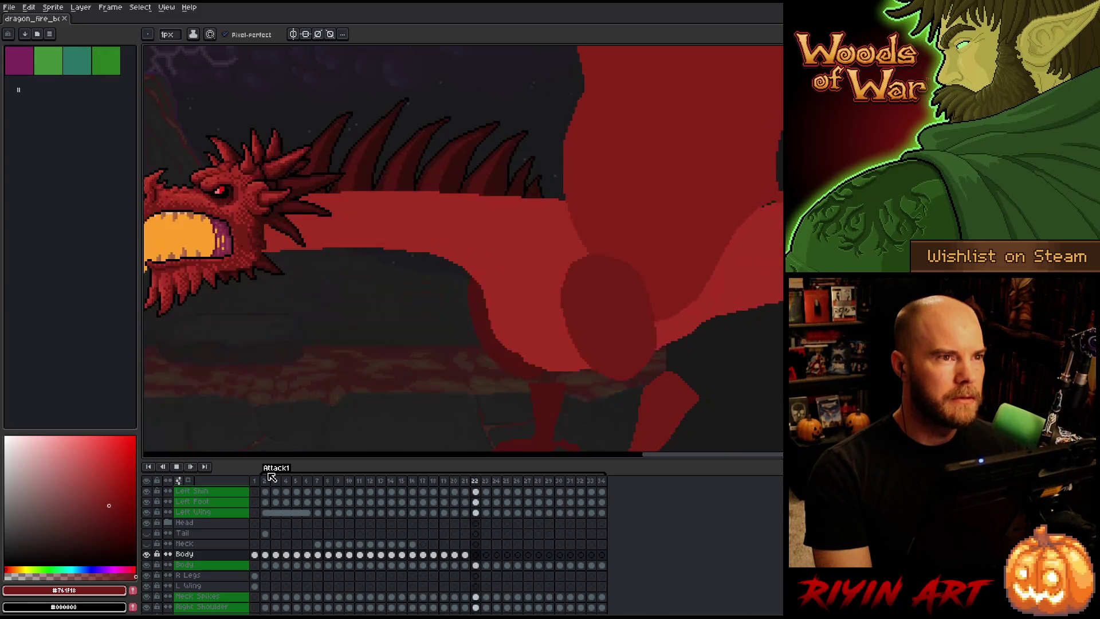
pyautogui.press('Return')
pyautogui.press('Return')
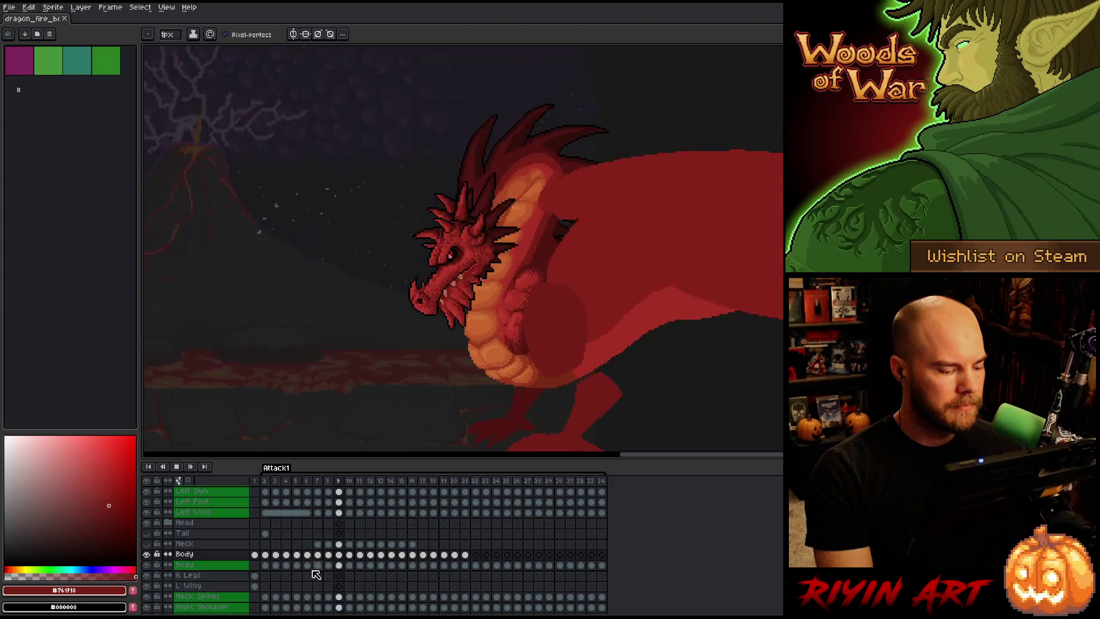
pyautogui.press('Return')
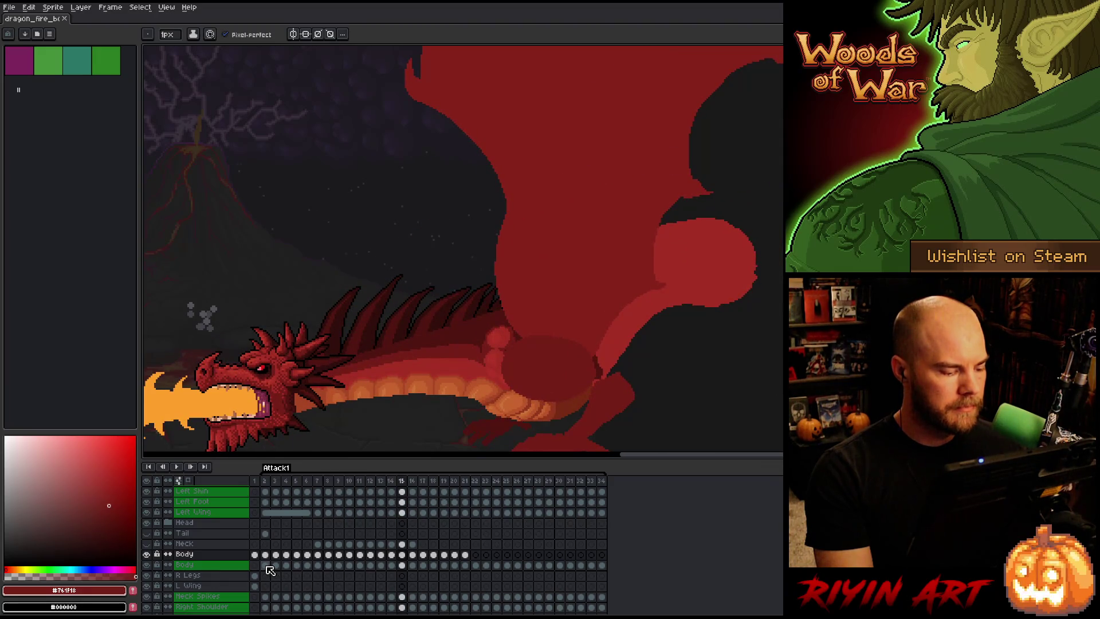
pyautogui.click(229, 576)
# Add a new empty layer above R Legs and name it 'Body Finished'.
pyautogui.hotkey('shift', 'n')
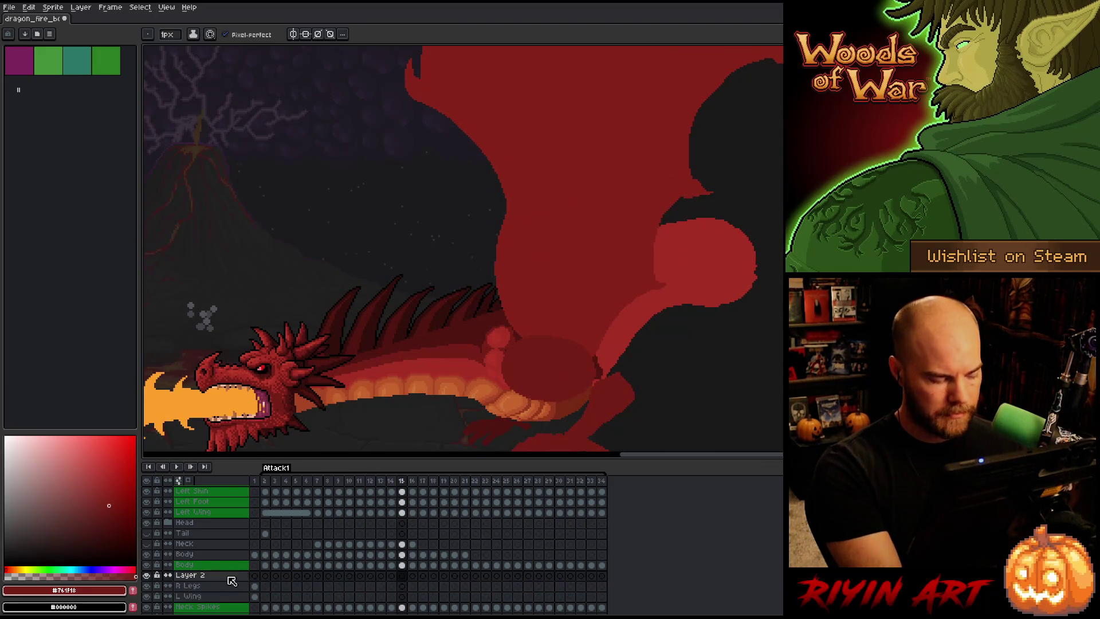
pyautogui.doubleClick(195, 576)
pyautogui.write('D')
pyautogui.press('BackSpace')
pyautogui.write('Body Finished')
pyautogui.press('Return')
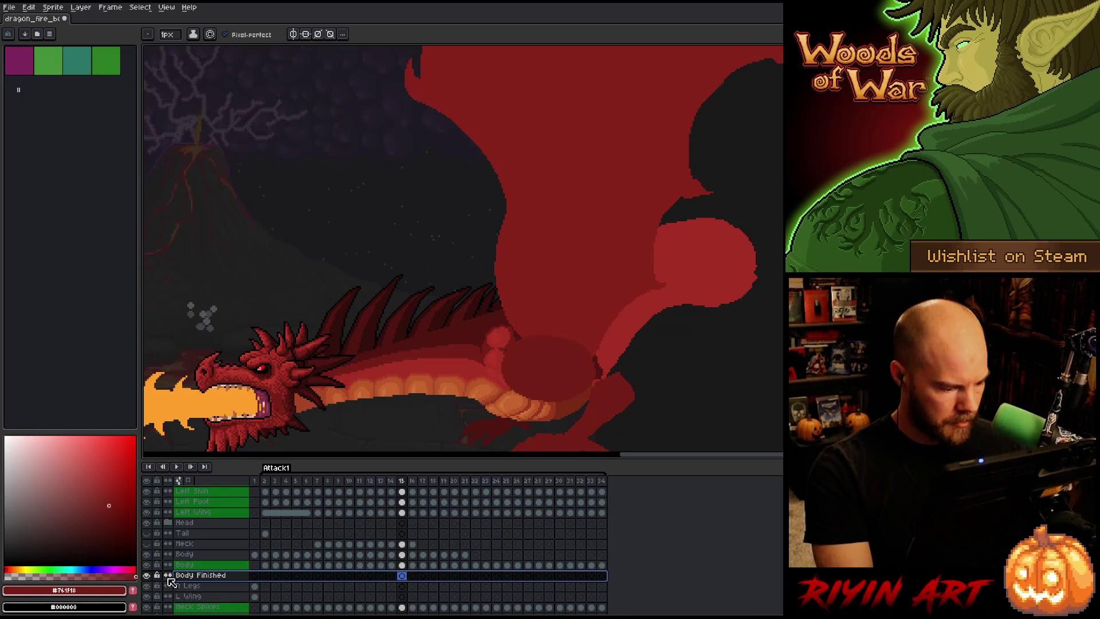
pyautogui.click(318, 565)
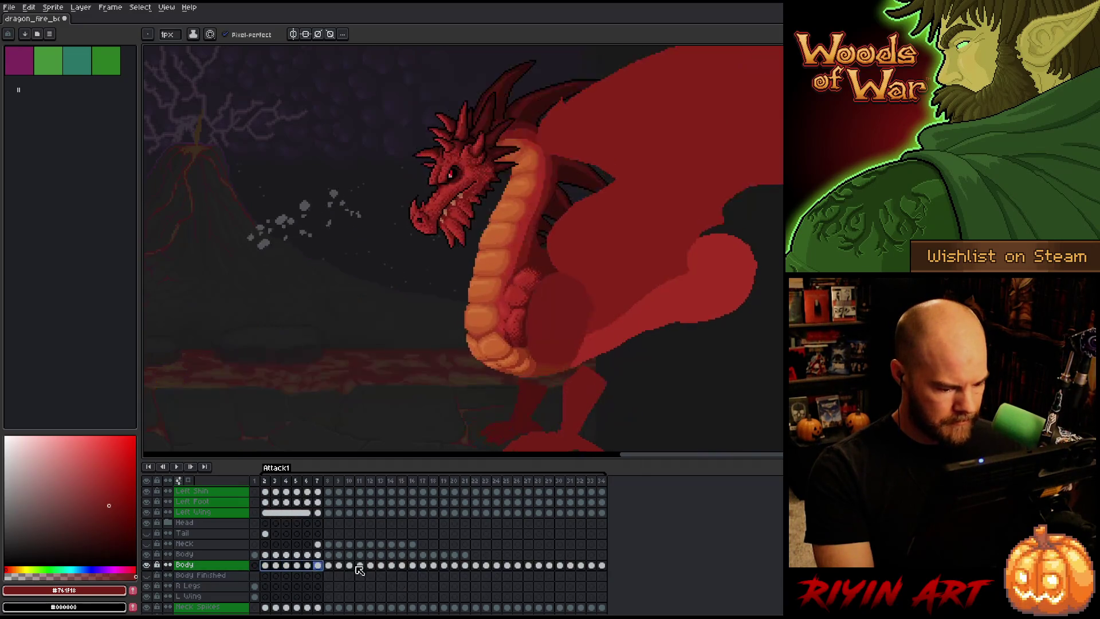
# Move the Body cels for frames 7–21 onto Body Finished and replay from frame 2.
pyautogui.click(465, 565)
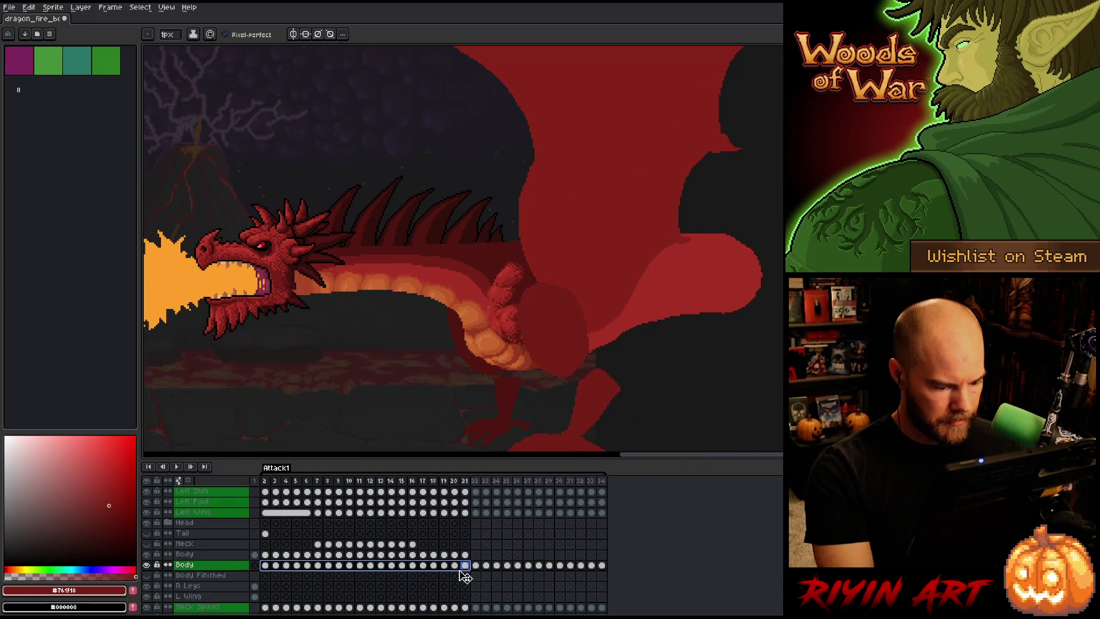
pyautogui.moveTo(465, 577); pyautogui.dragTo(463, 586)
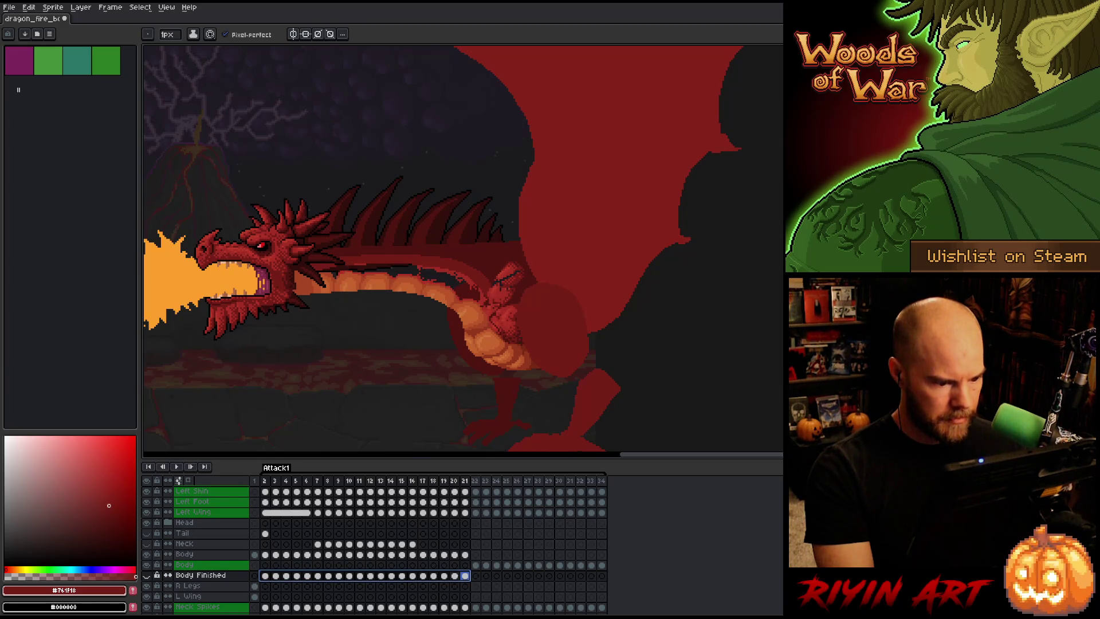
pyautogui.click(266, 481)
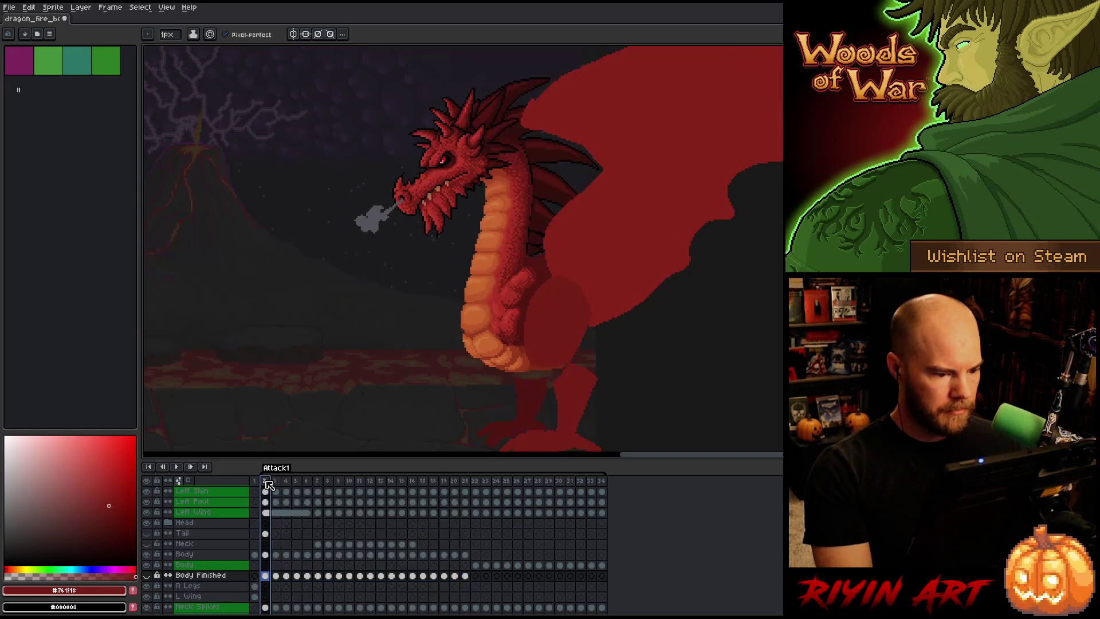
pyautogui.press('Return')
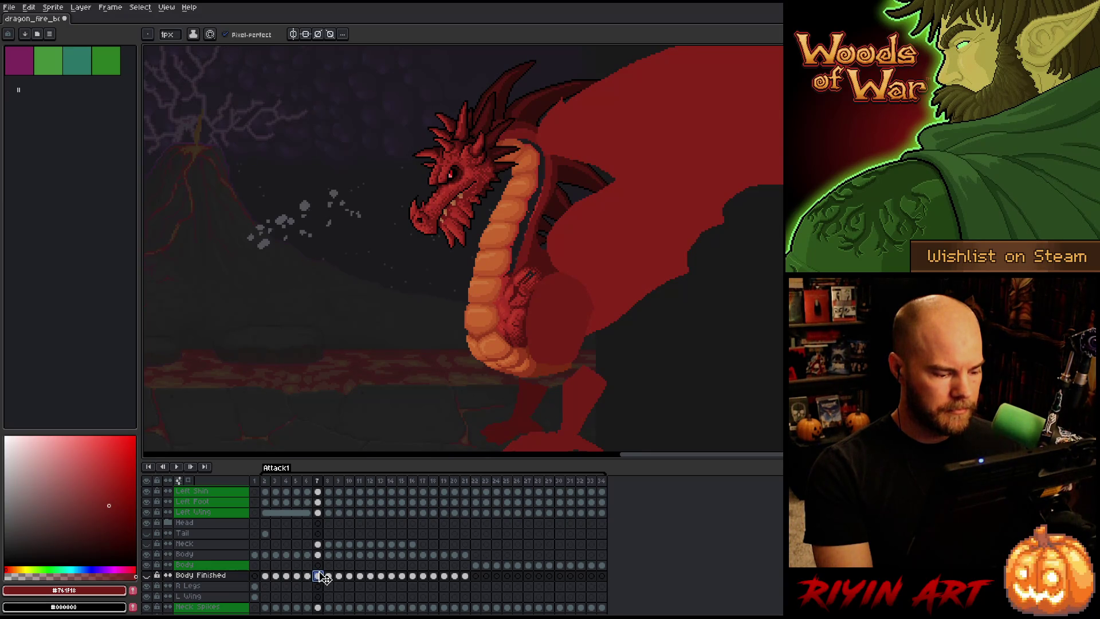
pyautogui.click(318, 566)
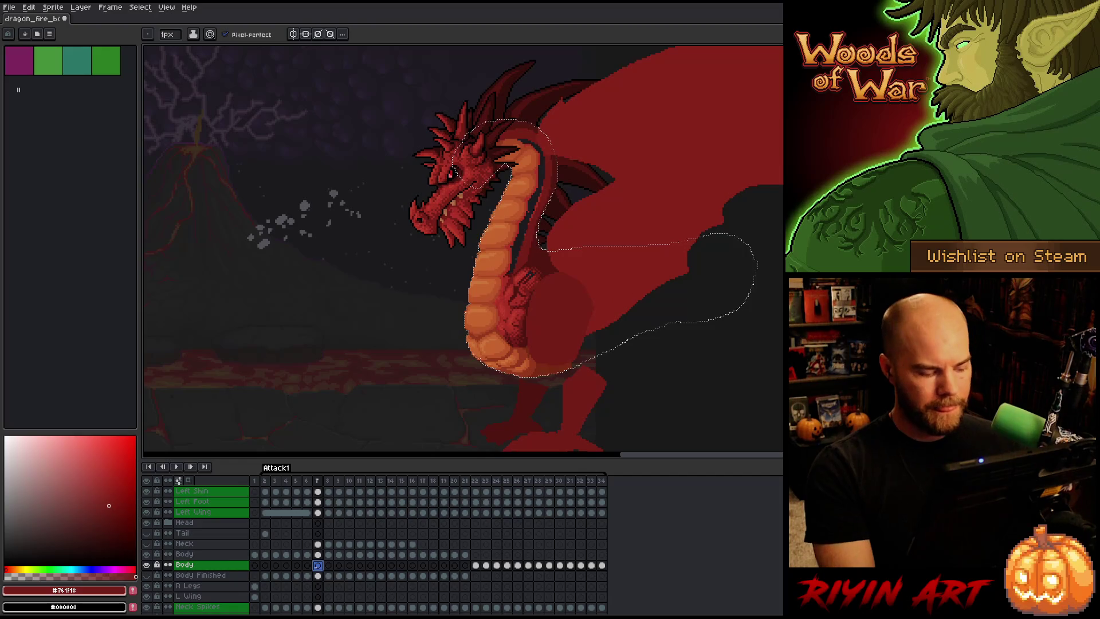
# Add a new layer above Body and sample the lighter red #a52f24 from the dragon.
pyautogui.hotkey('shift', 'n')
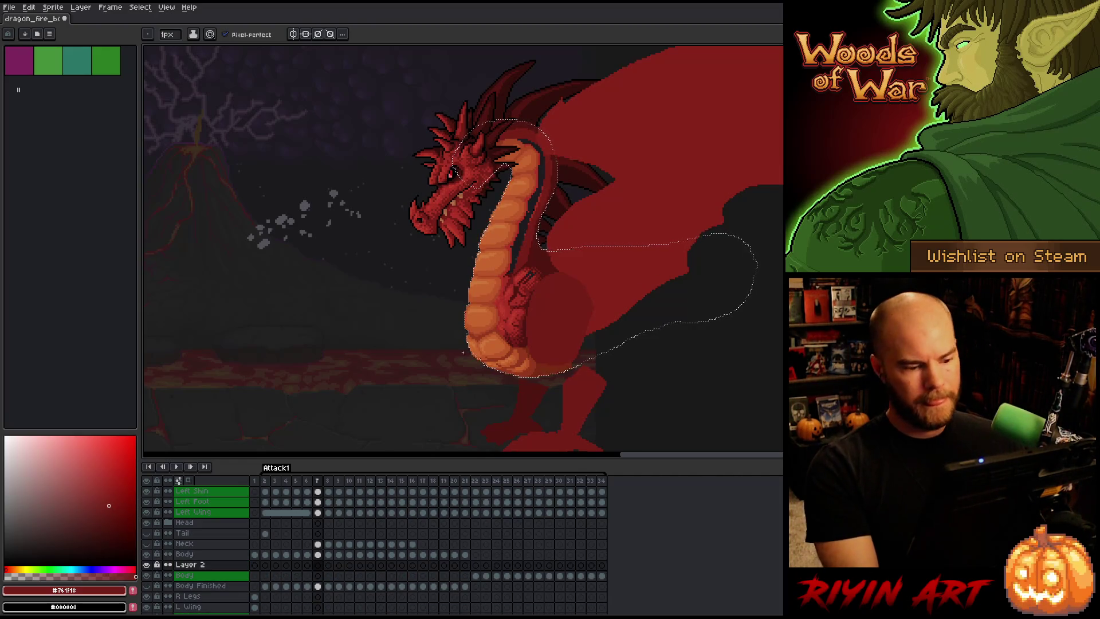
pyautogui.press('i')
pyautogui.press('f')
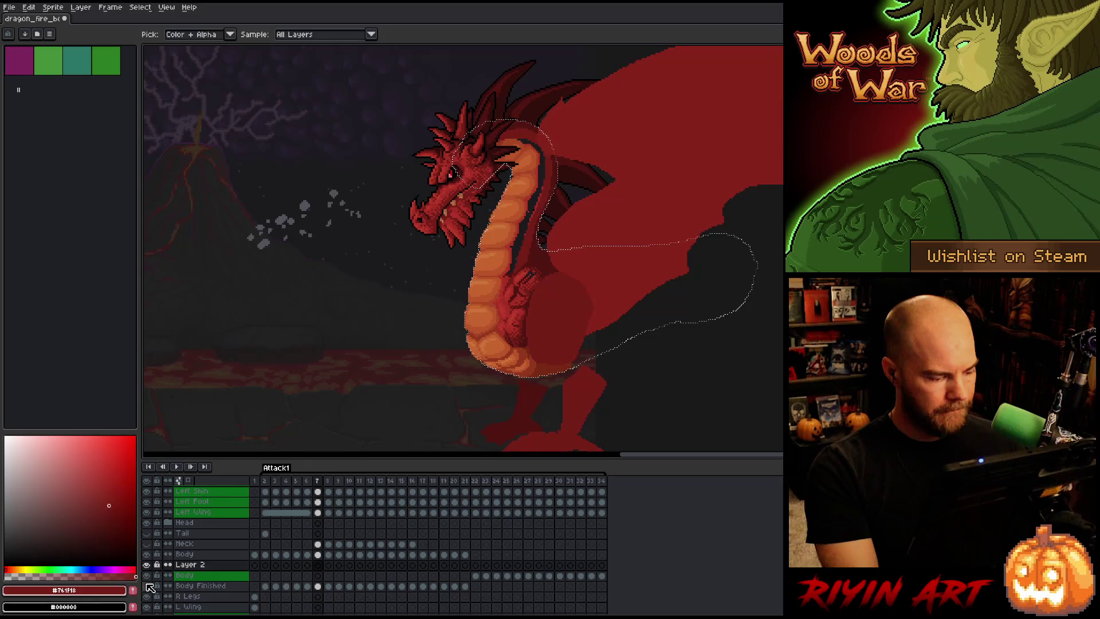
pyautogui.click(696, 284)
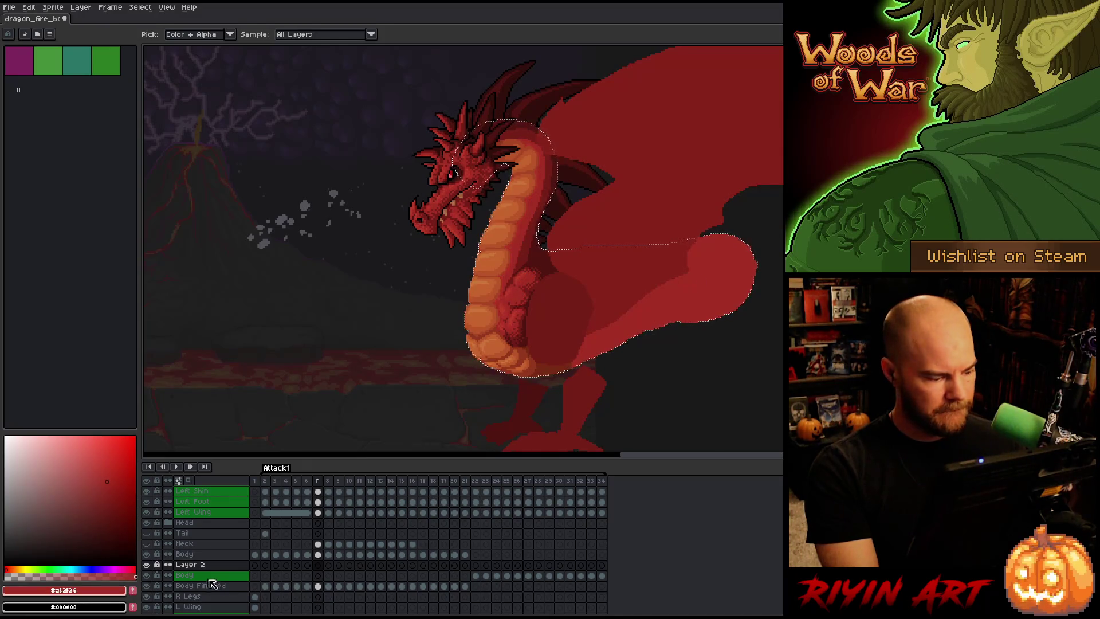
# Hide Body Finished and select the Body cels from frame 7 onward.
pyautogui.click(147, 586)
pyautogui.click(319, 566)
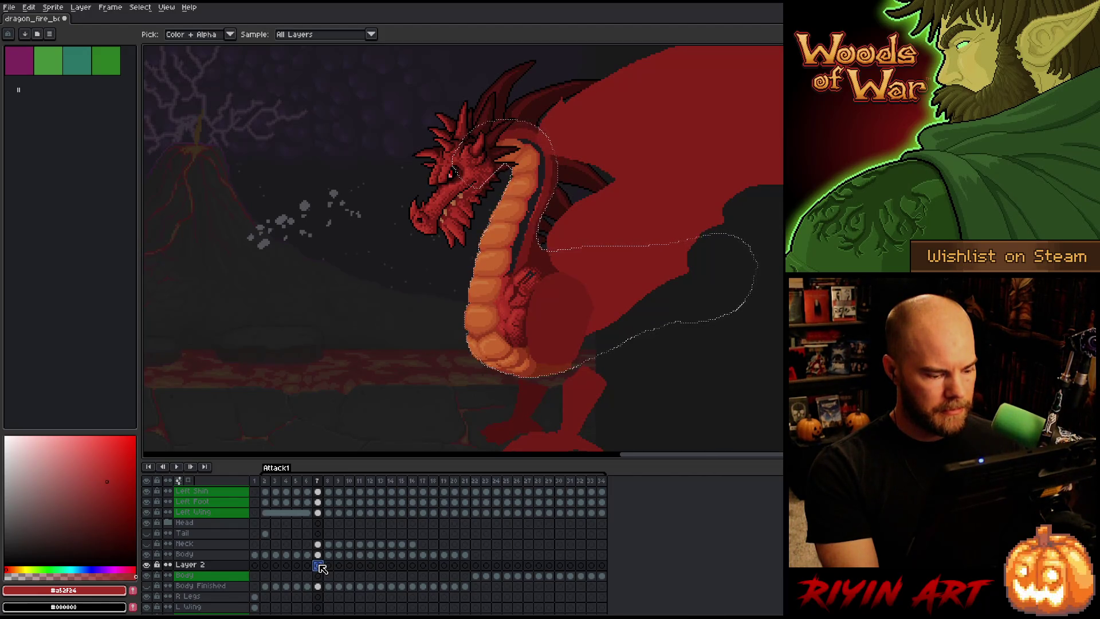
pyautogui.moveTo(319, 575); pyautogui.dragTo(467, 581)
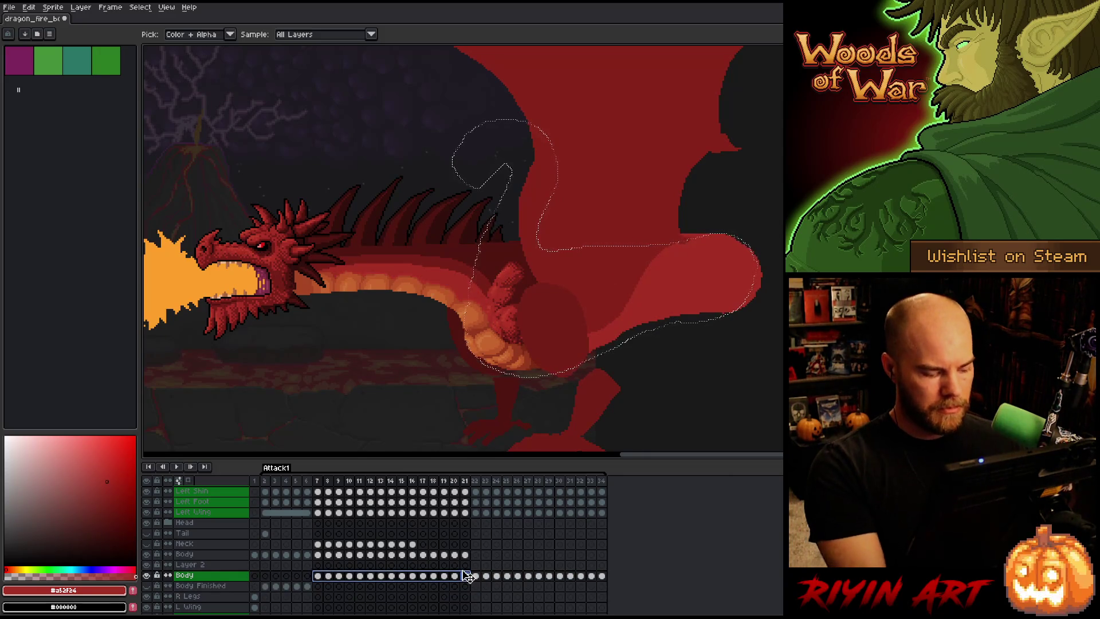
# Save the file and select frame 21 on the Body layer.
pyautogui.hotkey('ctrl', 's')
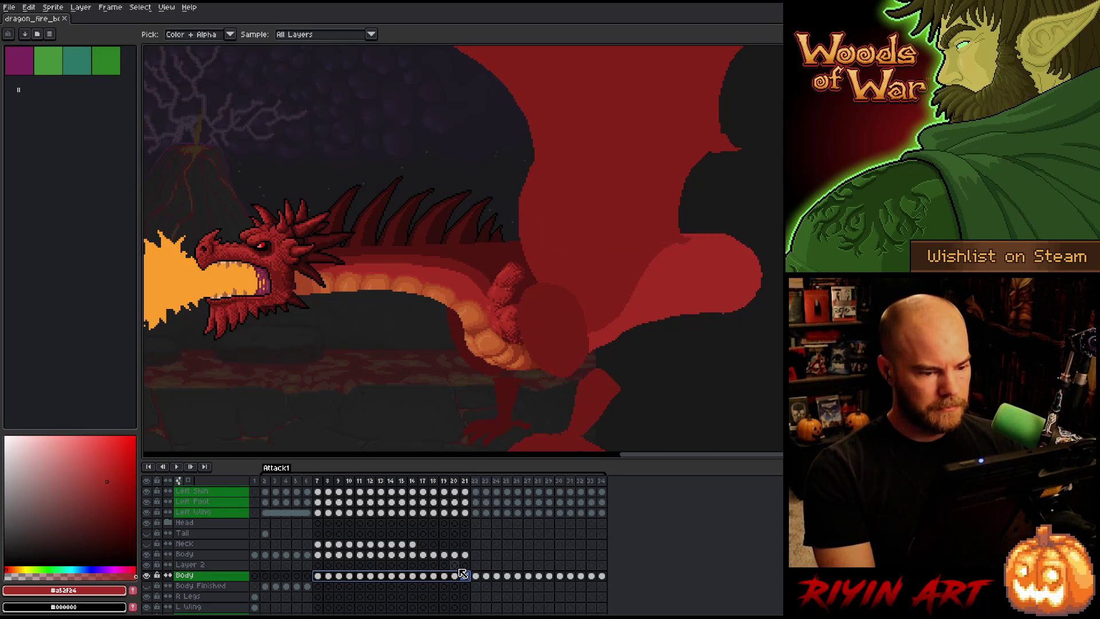
pyautogui.click(464, 575)
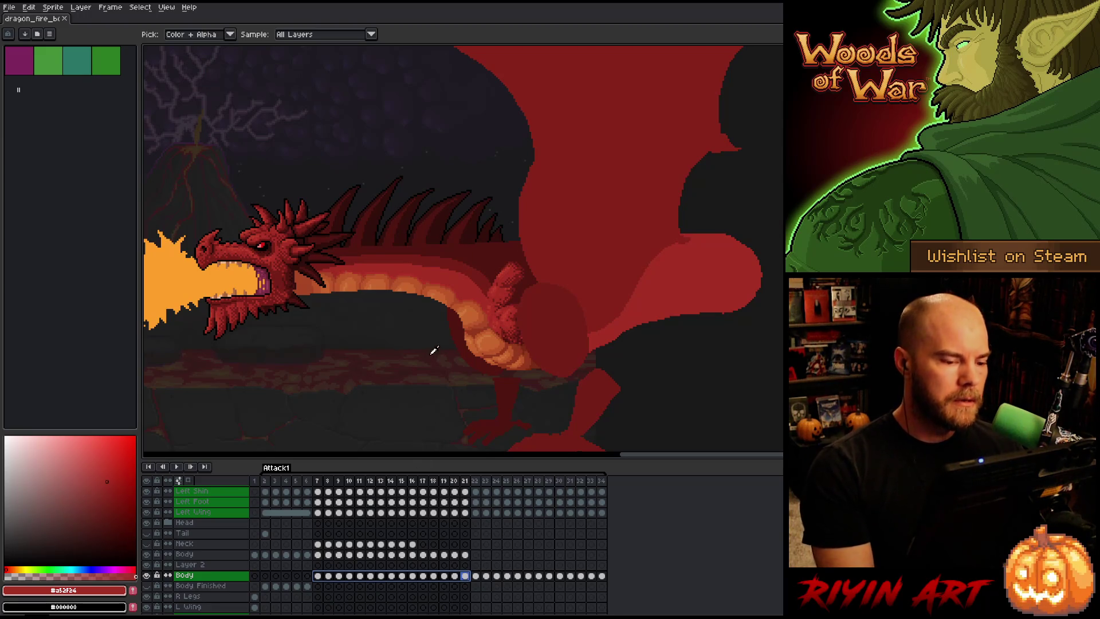
pyautogui.scroll(-1, 427, 344)
pyautogui.scroll(2, 442, 321)
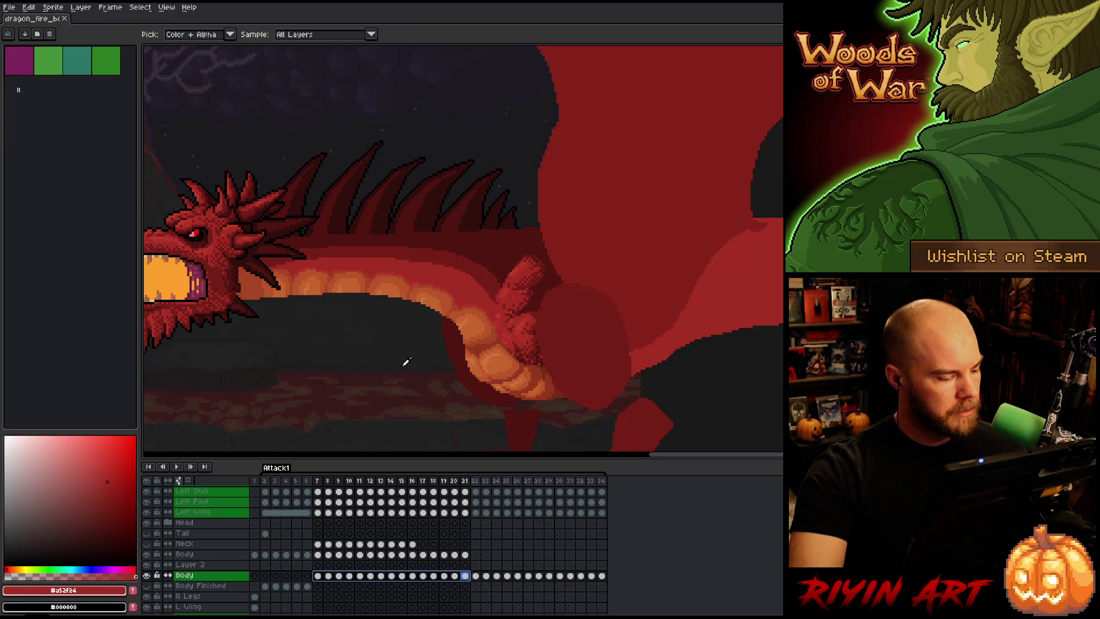
# Compare poses around frame 21, settle on frame 18, and pan to show the whole dragon.
pyautogui.click(466, 555)
pyautogui.press('Left')
pyautogui.press('Right')
pyautogui.press('Left')
pyautogui.press('Left')
pyautogui.press('Right')
pyautogui.press('Right')
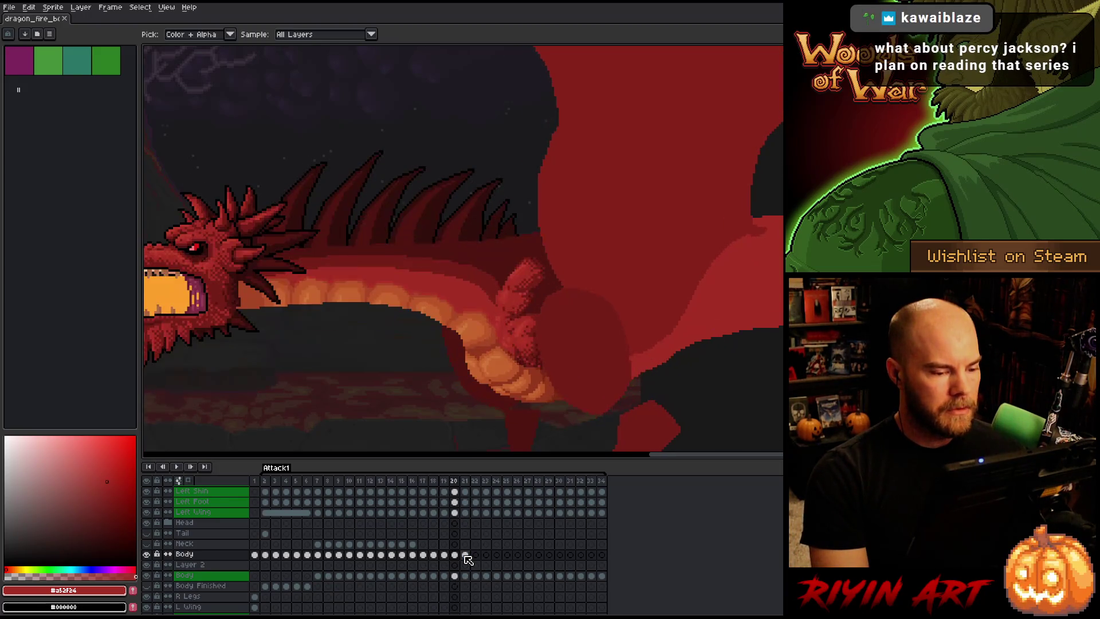
pyautogui.press('Left')
pyautogui.press('Left')
pyautogui.press('Right')
pyautogui.press('Right')
pyautogui.press('Right')
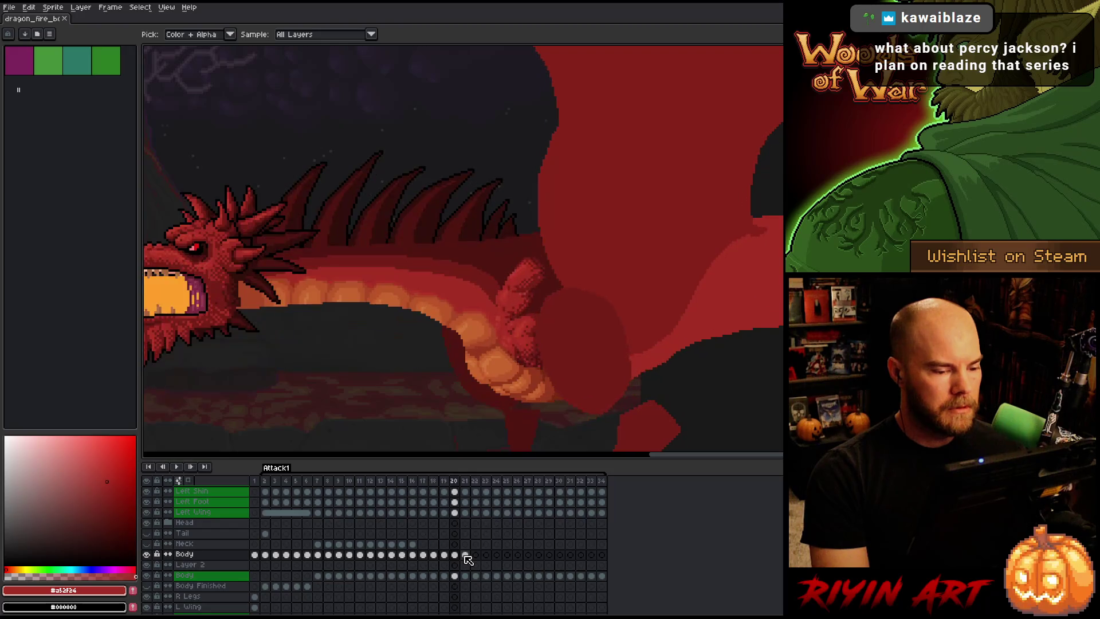
pyautogui.press('Left')
pyautogui.press('Left')
pyautogui.press('Left')
pyautogui.press('Left')
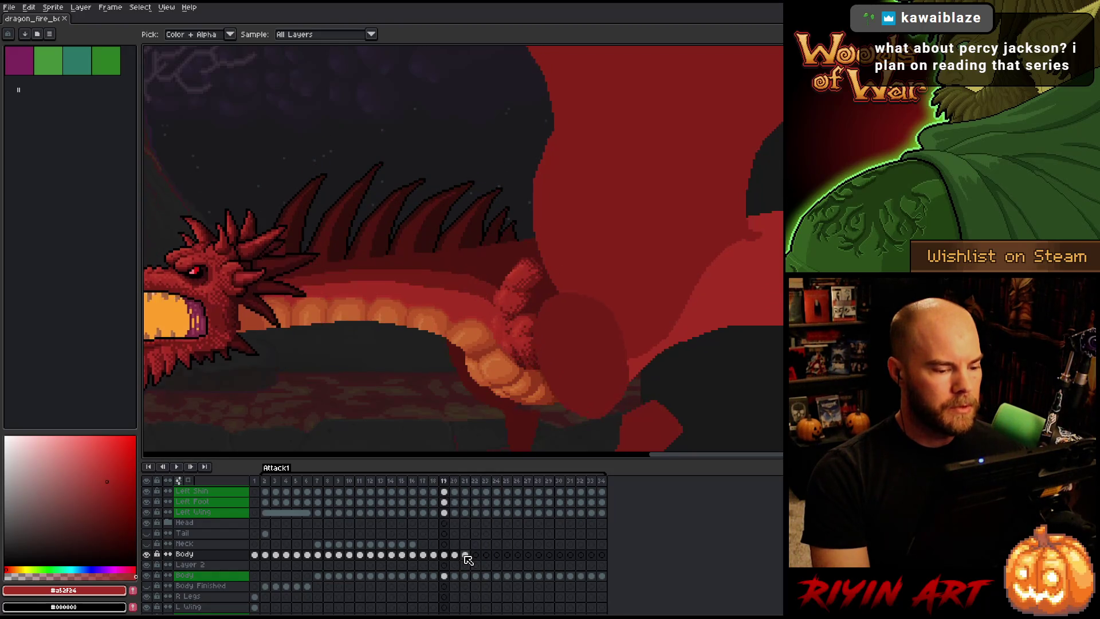
pyautogui.press('Right')
pyautogui.press('Right')
pyautogui.press('Right')
pyautogui.press('Left')
pyautogui.press('Left')
pyautogui.press('Left')
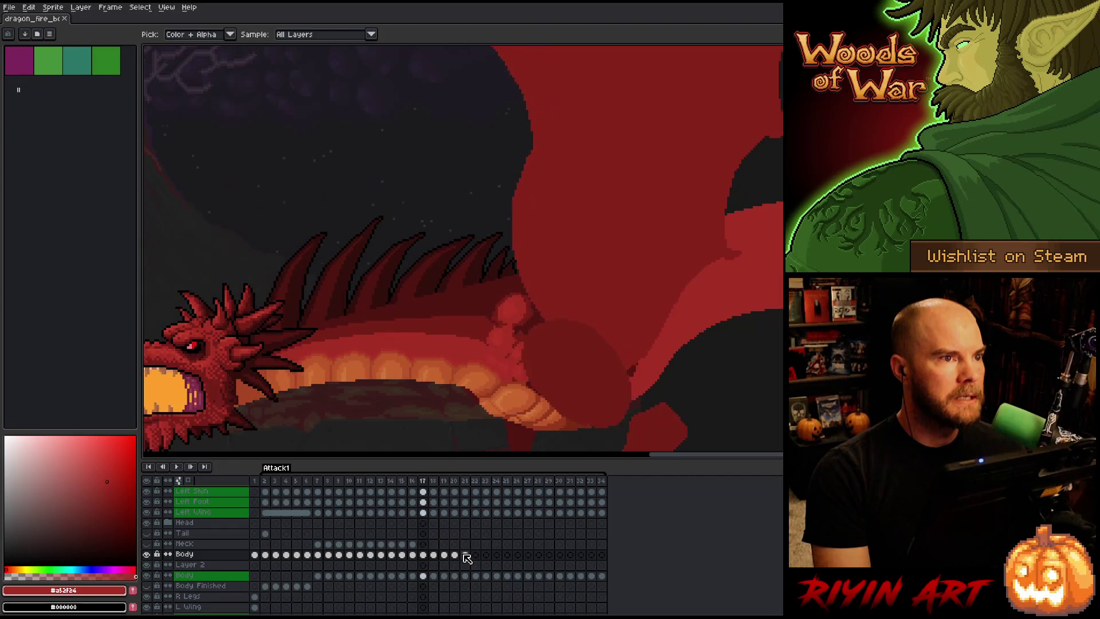
pyautogui.press('Left')
pyautogui.press('Left')
pyautogui.press('Left')
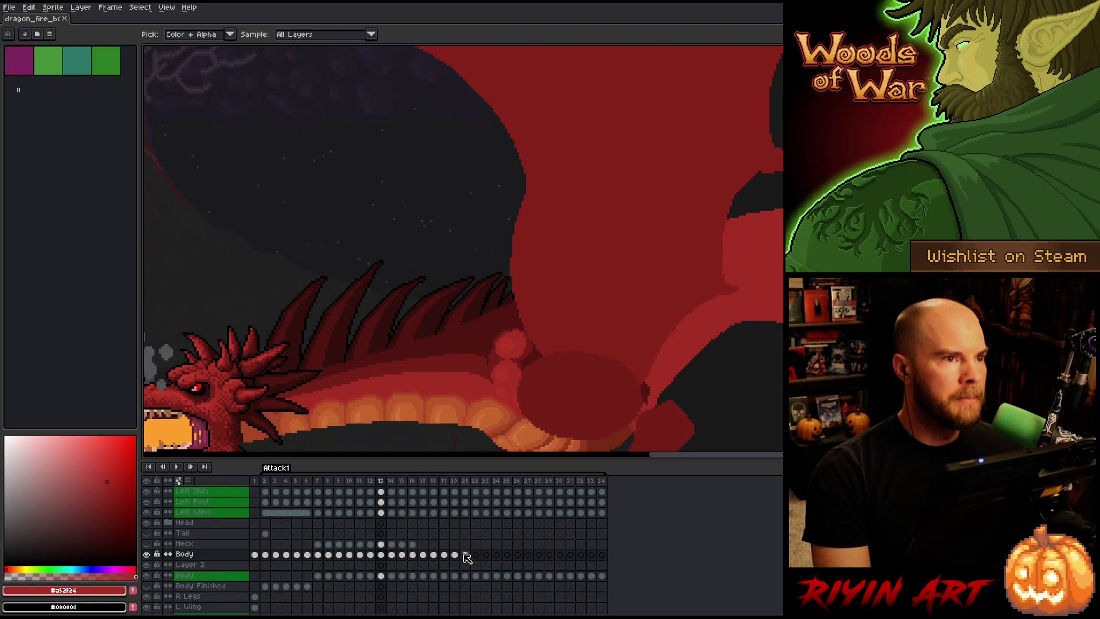
pyautogui.press('Right')
pyautogui.press('Right')
pyautogui.press('Right')
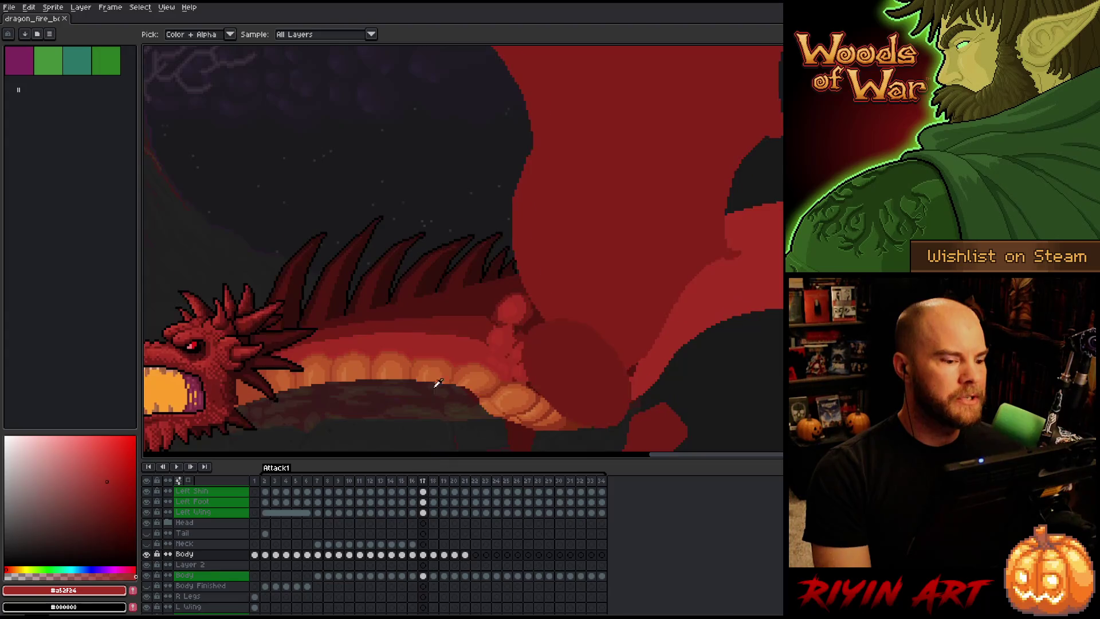
pyautogui.moveTo(325, 378); pyautogui.dragTo(363, 353)
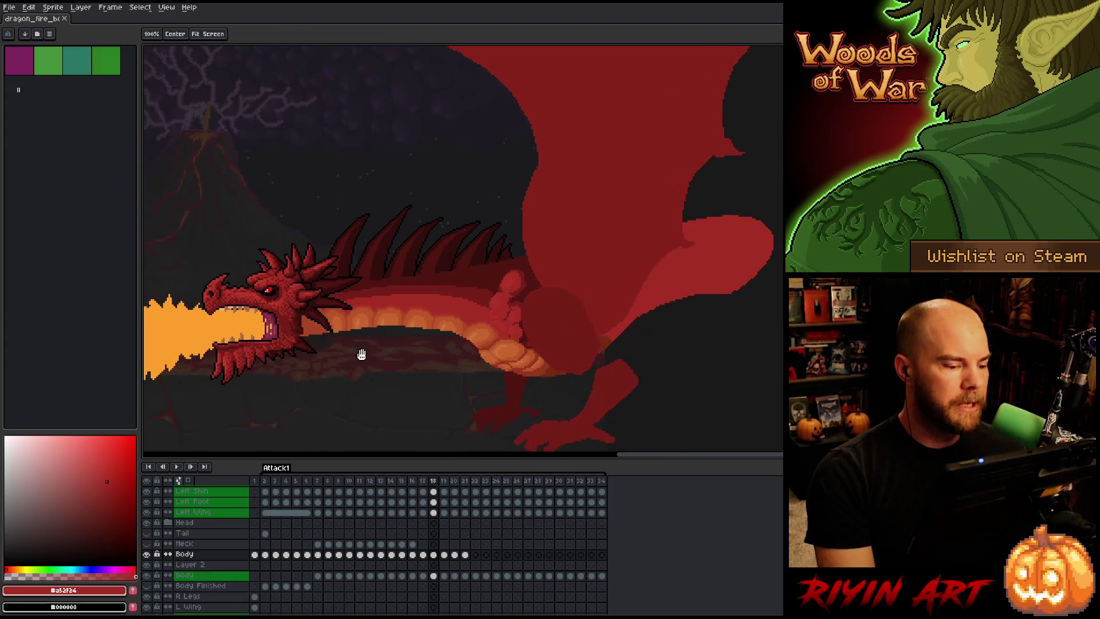
# Pick the Eyedropper and flip between frames 19–21 to compare the dragon's poses.
pyautogui.press('i')
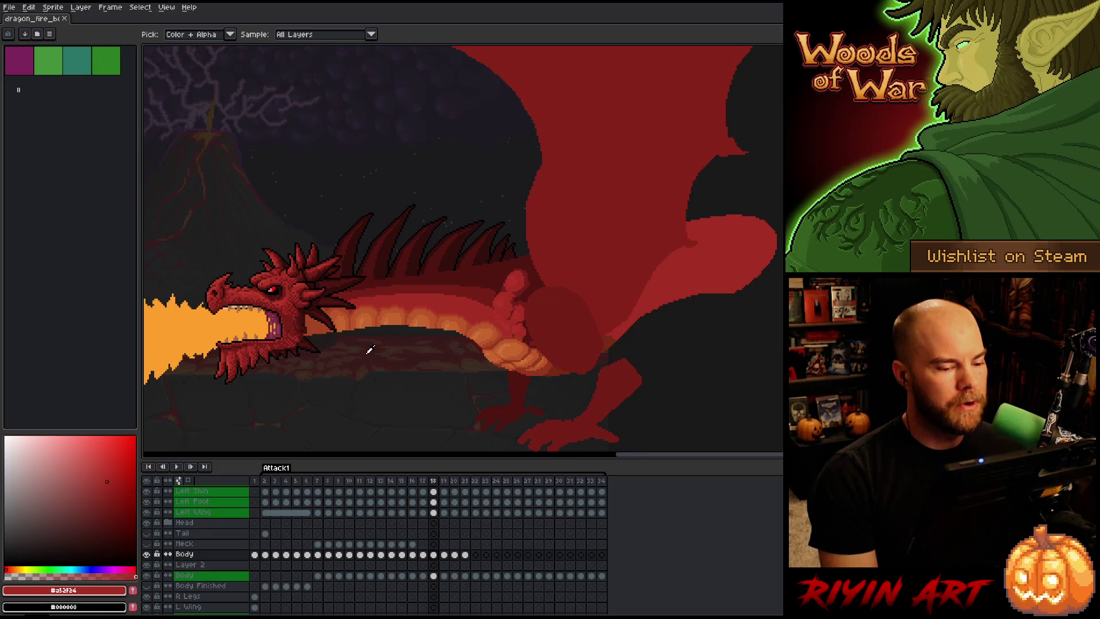
pyautogui.press('Right')
pyautogui.press('Left')
pyautogui.press('Right')
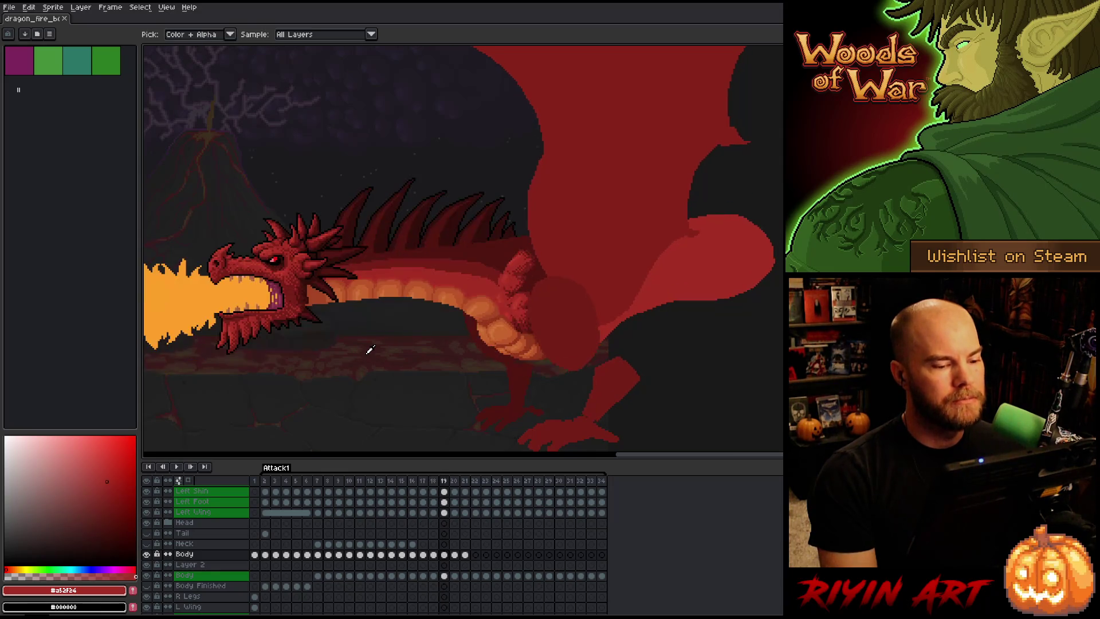
pyautogui.press('Left')
pyautogui.press('Right')
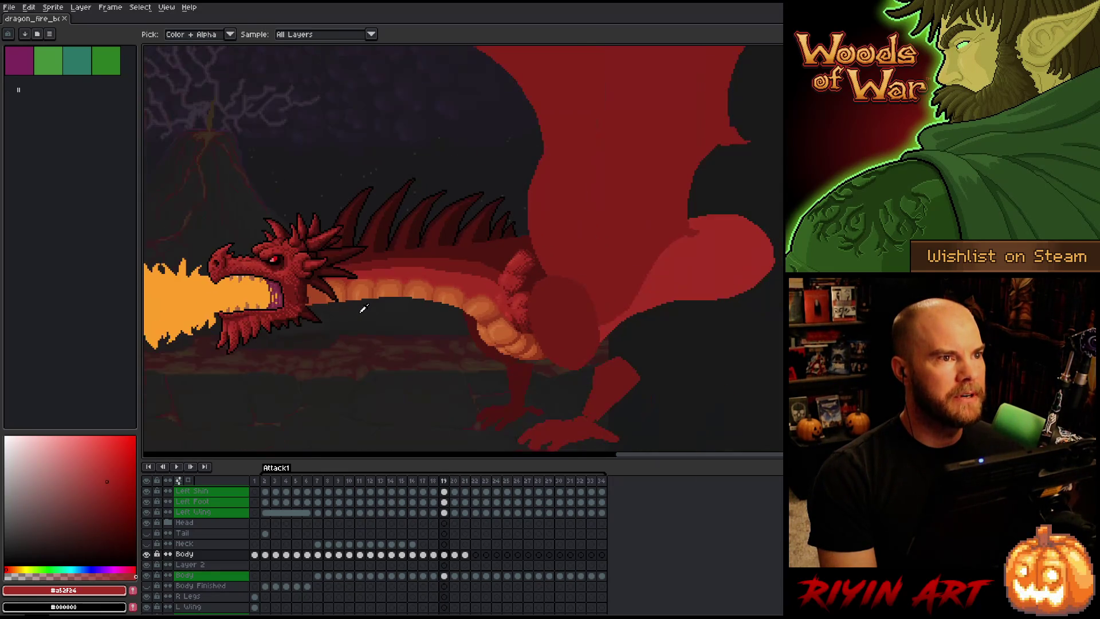
pyautogui.scroll(2, 410, 315)
pyautogui.scroll(-2, 418, 312)
pyautogui.press('Right')
pyautogui.press('Right')
pyautogui.press('Left')
pyautogui.press('Right')
pyautogui.press('Left')
pyautogui.press('Right')
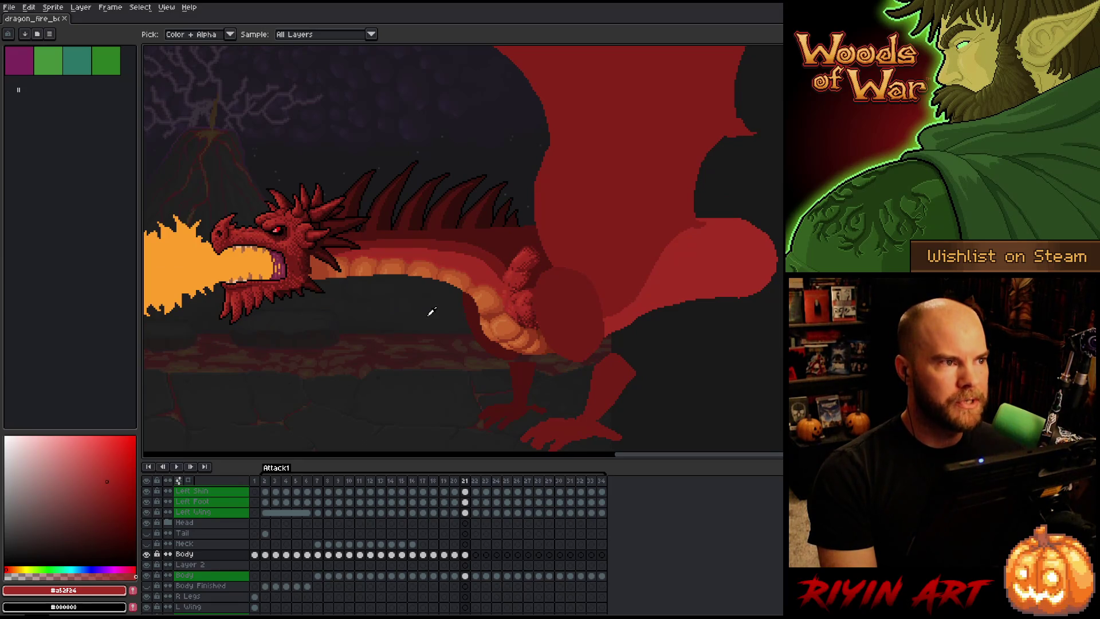
pyautogui.scroll(-1, 432, 311)
pyautogui.scroll(1, 432, 311)
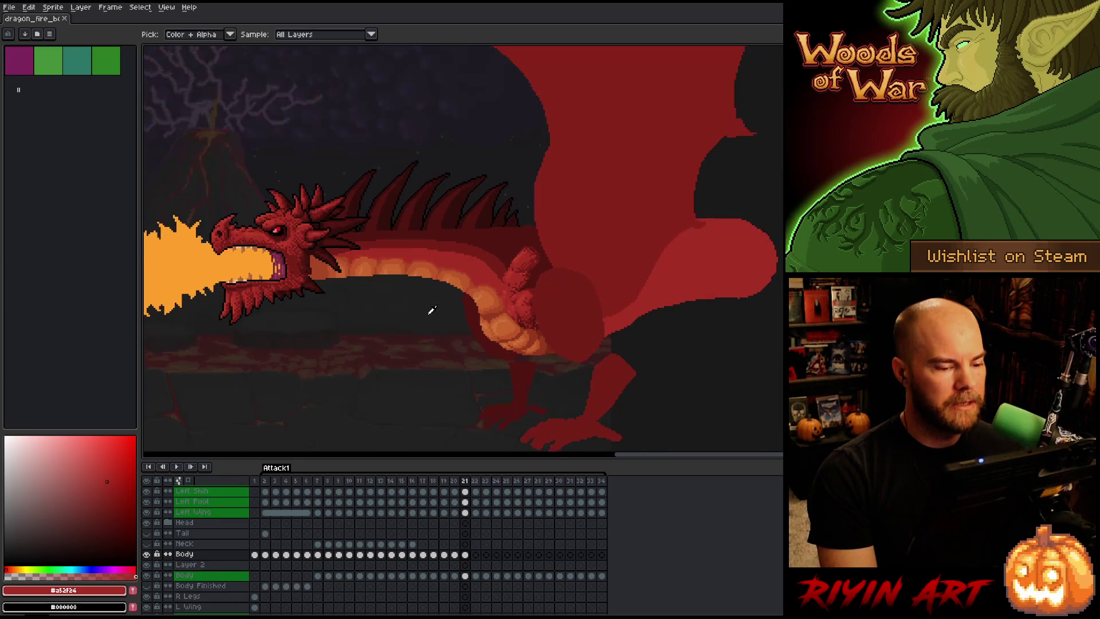
# Flip back and forth through frames 18–20 comparing the neck and body poses.
pyautogui.press('Left')
pyautogui.press('Right')
pyautogui.press('Left')
pyautogui.press('Left')
pyautogui.press('Left')
pyautogui.press('Left')
pyautogui.press('Left')
pyautogui.press('Right')
pyautogui.press('Right')
pyautogui.press('Right')
pyautogui.press('Right')
pyautogui.press('Left')
pyautogui.press('Left')
pyautogui.press('Left')
pyautogui.press('Right')
pyautogui.press('Right')
pyautogui.press('Right')
pyautogui.press('Right')
pyautogui.press('Right')
pyautogui.press('Left')
pyautogui.press('Right')
pyautogui.press('Left')
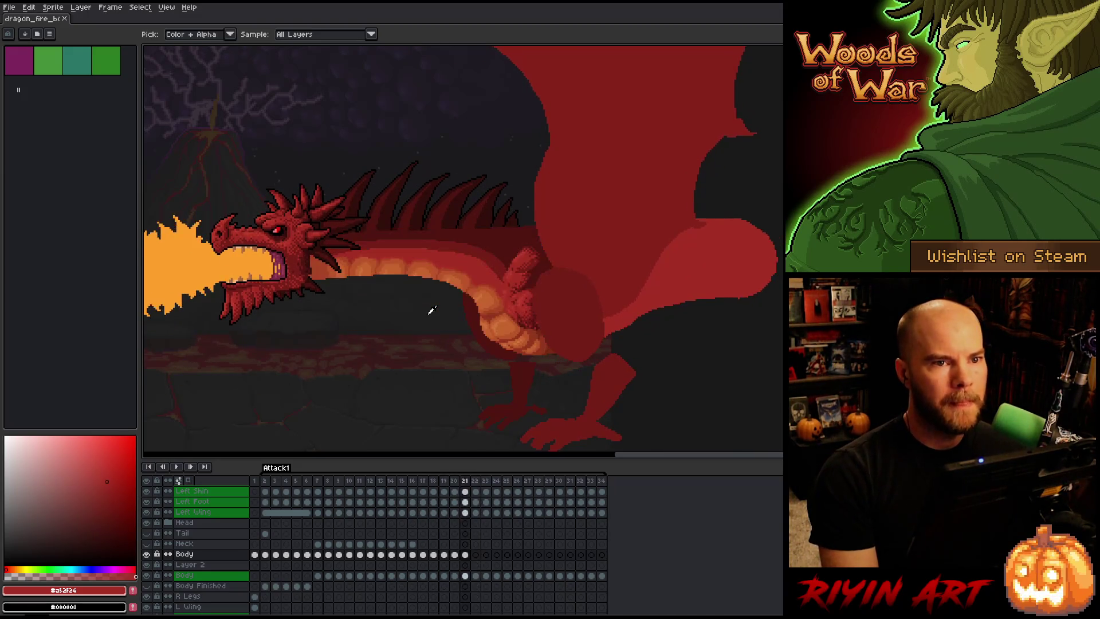
pyautogui.press('Left')
pyautogui.press('Left')
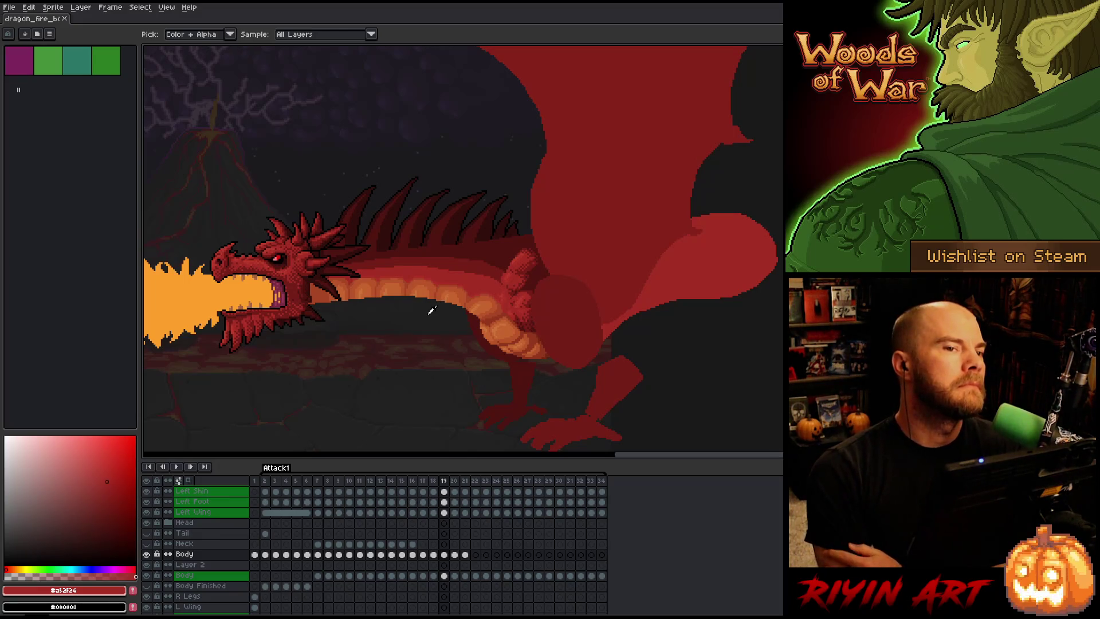
pyautogui.press('Left')
pyautogui.press('Right')
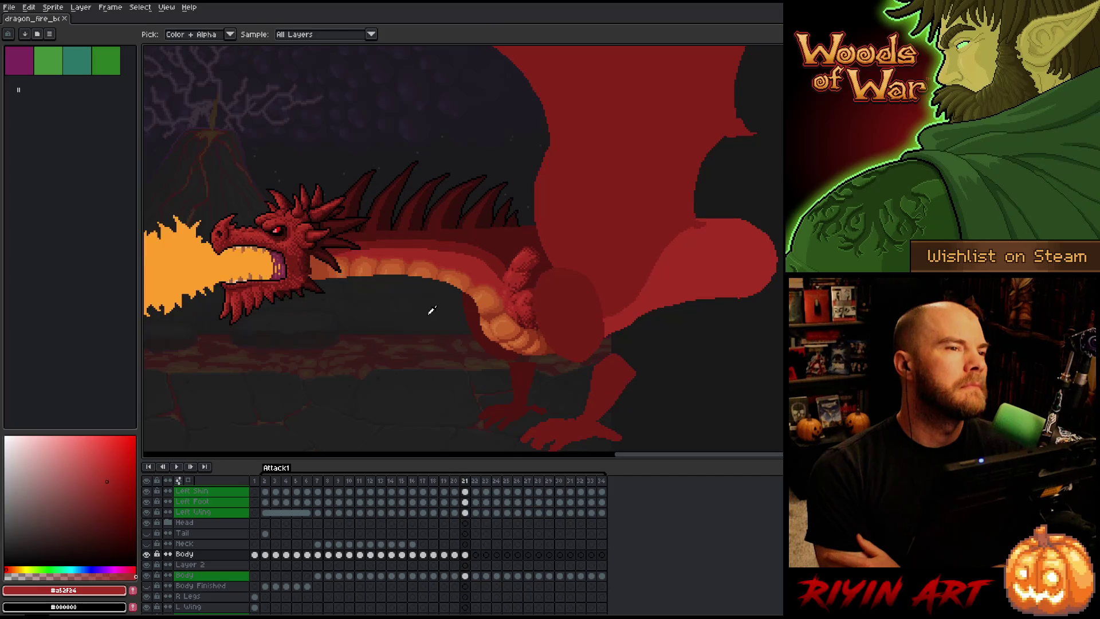
pyautogui.press('Right')
pyautogui.press('Left')
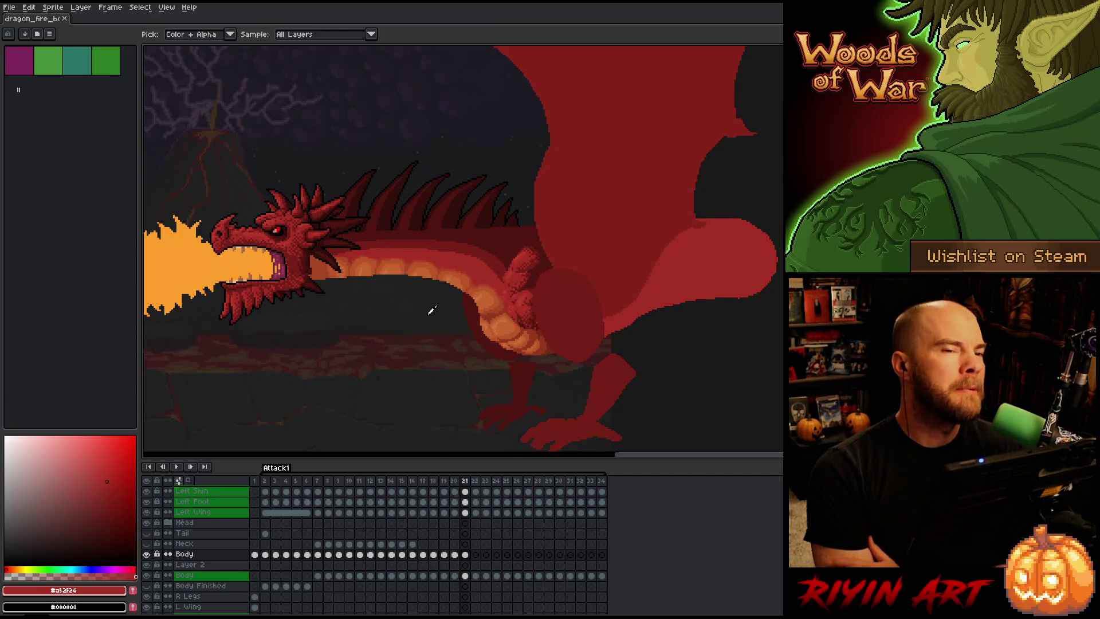
# Step through frames 16 to 21 comparing the dragon's poses.
pyautogui.press('Right')
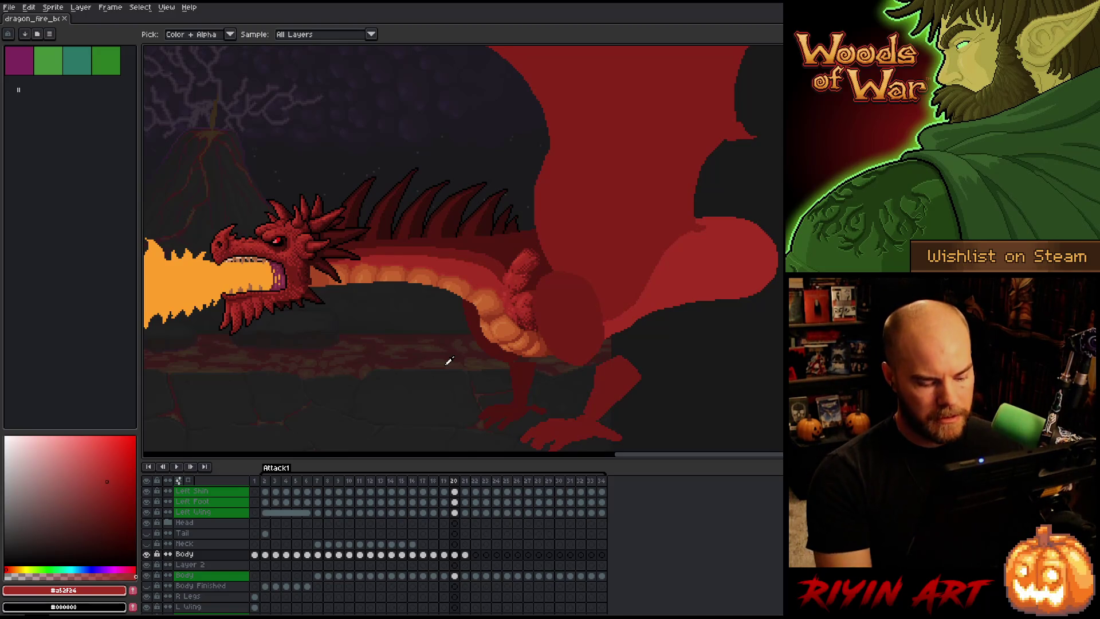
pyautogui.press('Left')
pyautogui.press('Left')
pyautogui.press('Left')
pyautogui.press('Right')
pyautogui.press('Right')
pyautogui.press('Left')
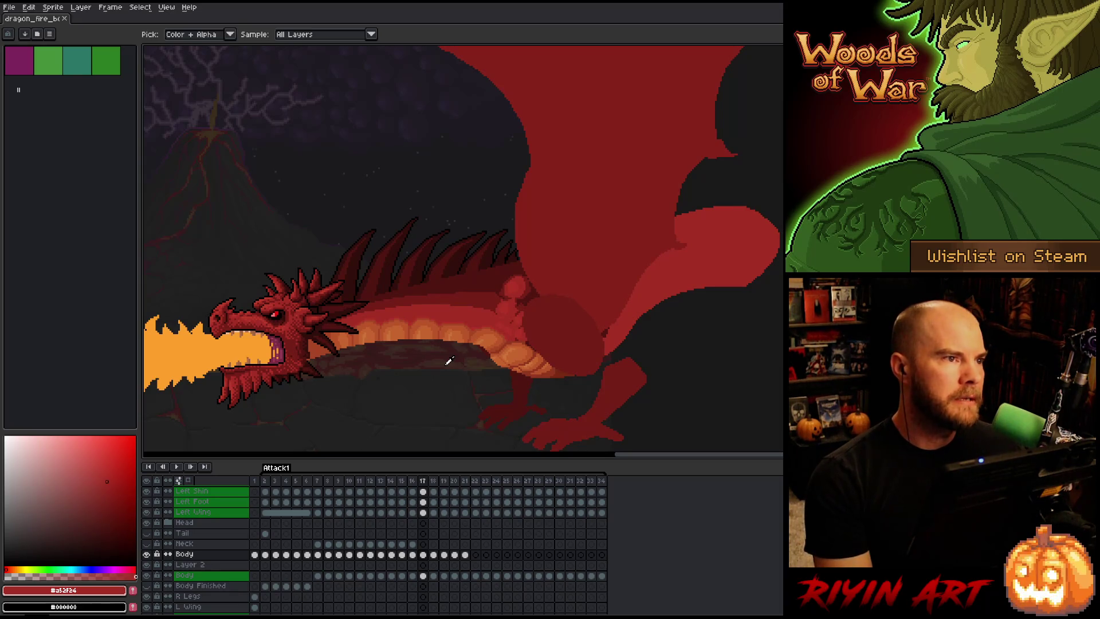
pyautogui.press('Right')
pyautogui.press('Left')
pyautogui.press('Right')
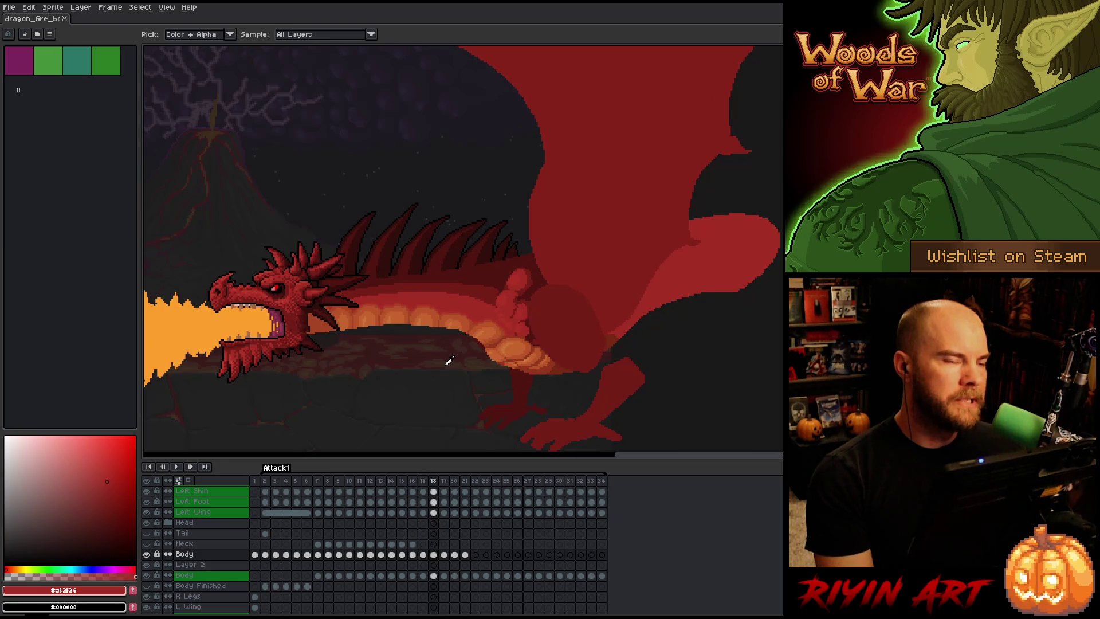
pyautogui.press('Right')
pyautogui.press('Right')
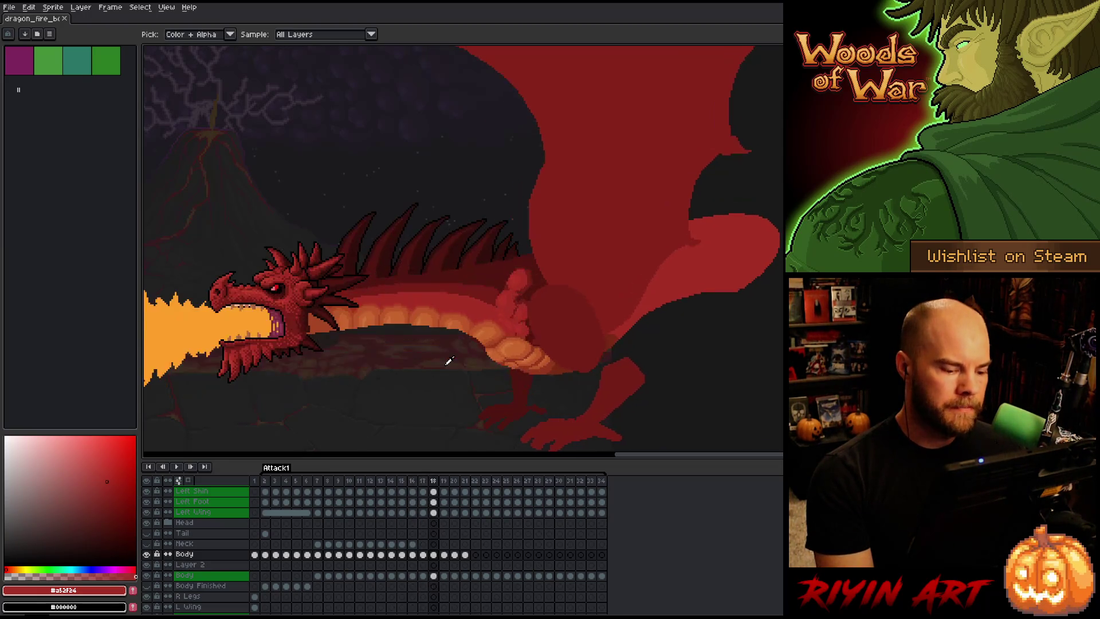
pyautogui.press('Right')
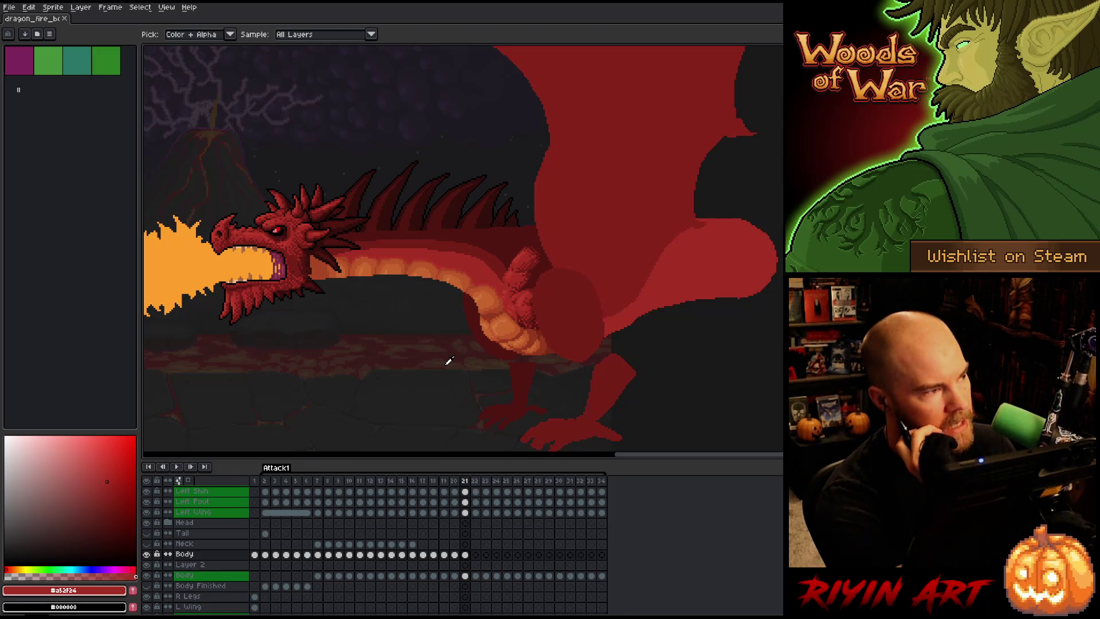
# Play the dragon animation twice, then step back to frame 18.
pyautogui.press('Return')
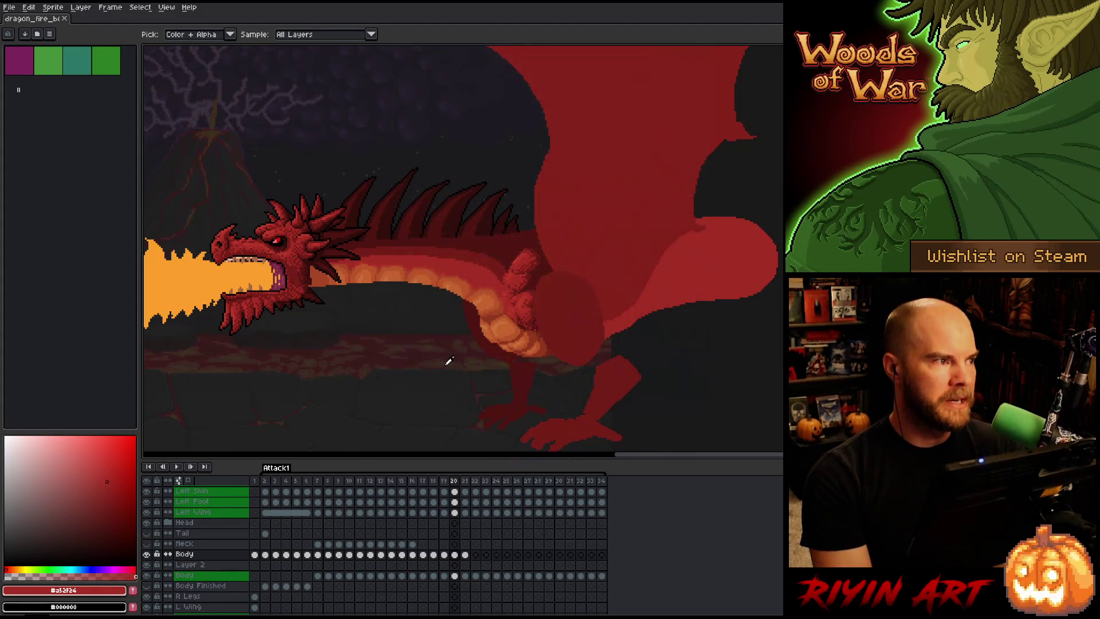
pyautogui.press('Return')
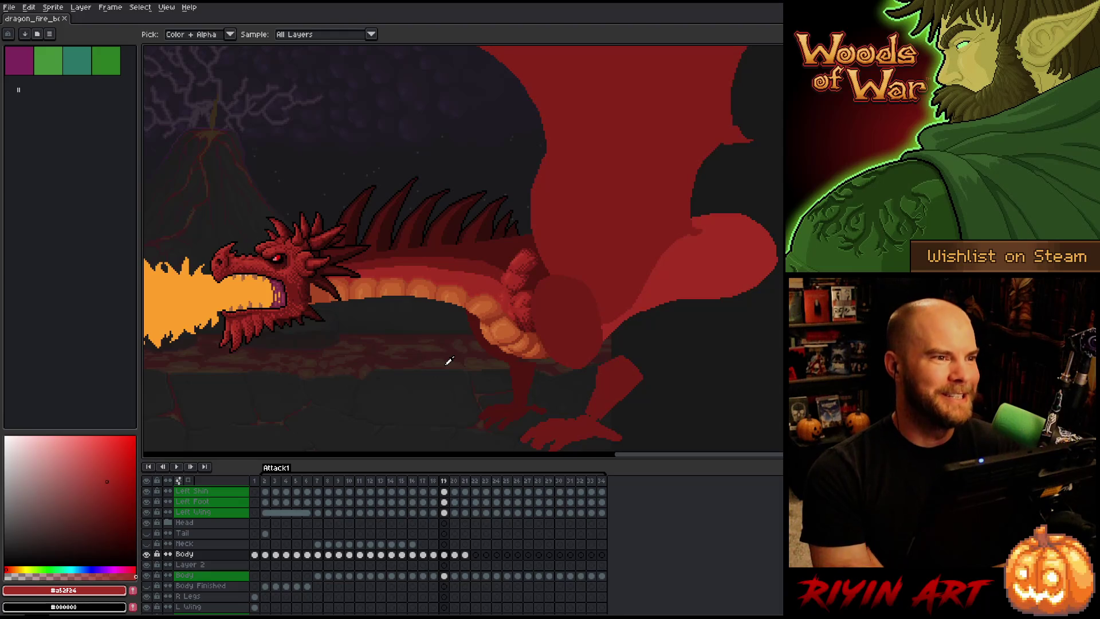
pyautogui.press(',')
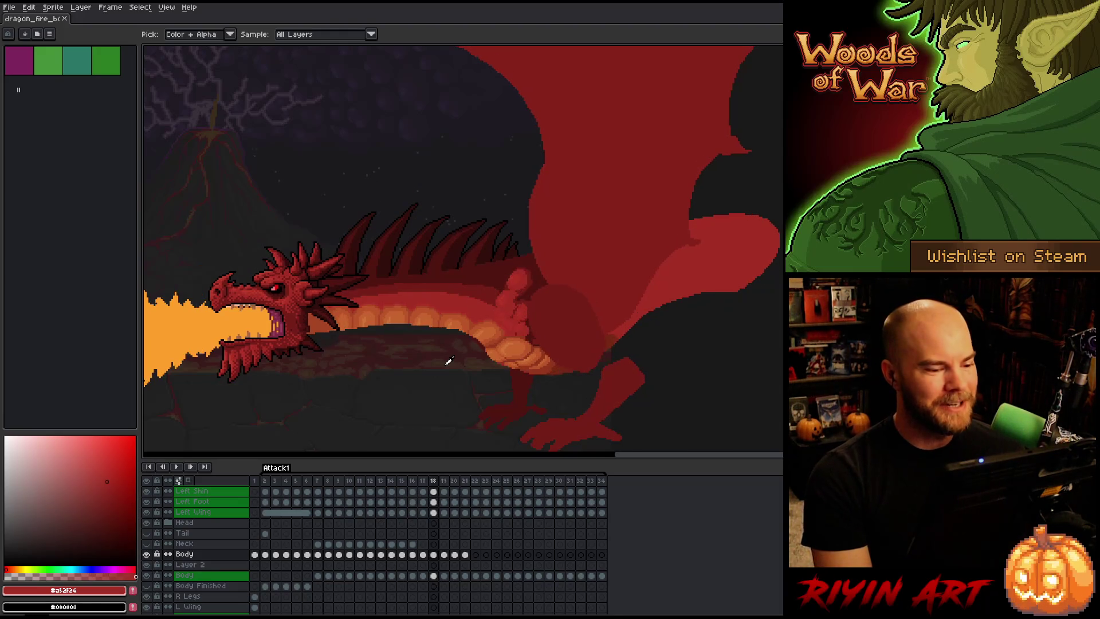